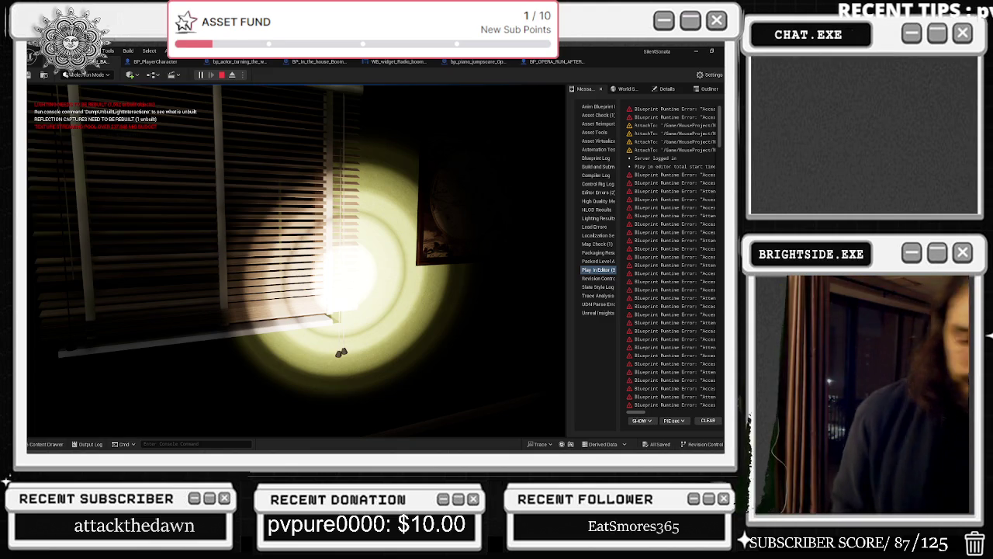
Skip the YouTube mix to Joey Valence & Brae - OK (Visualizer), then return to the Unreal playtest.
key(alt+Tab)
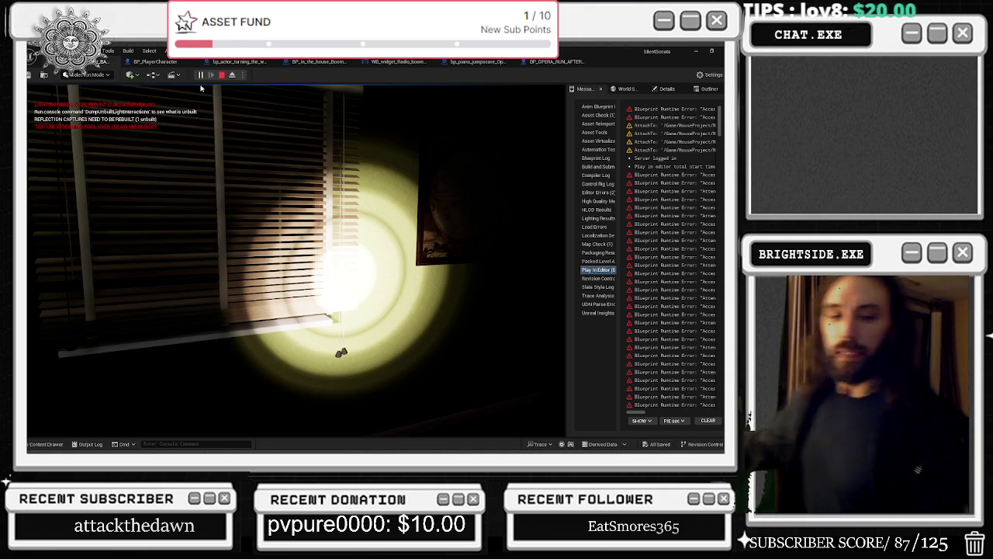
key(alt+Tab)
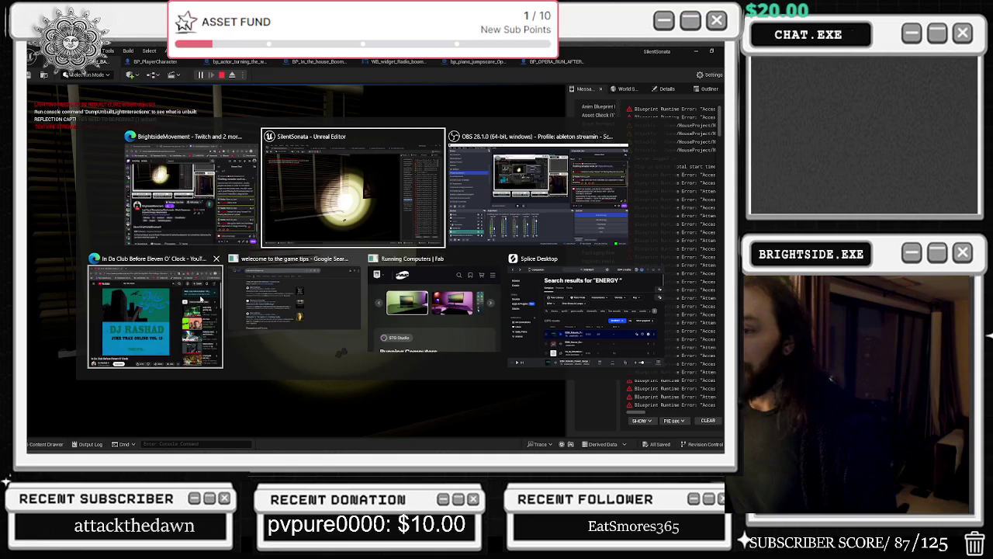
click(148, 322)
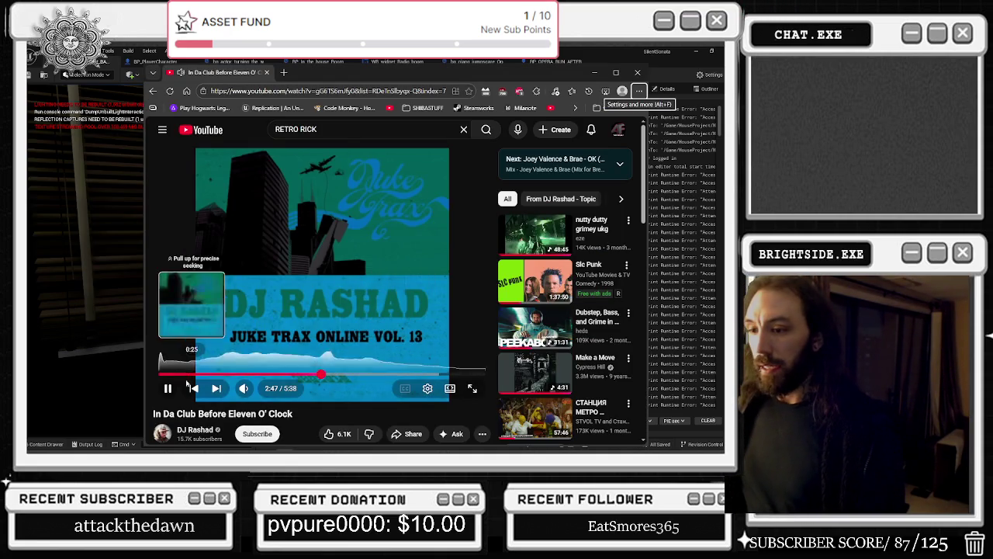
click(215, 388)
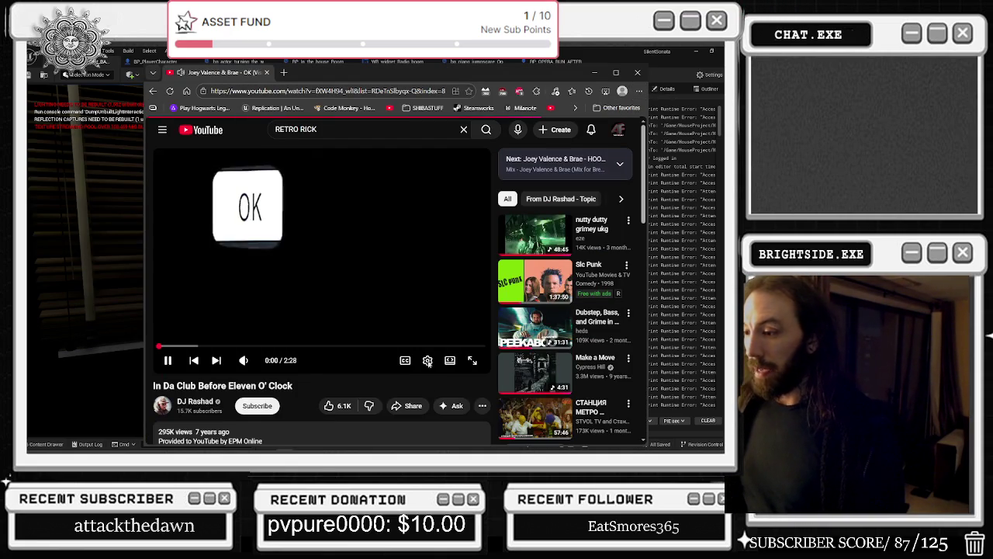
click(427, 360)
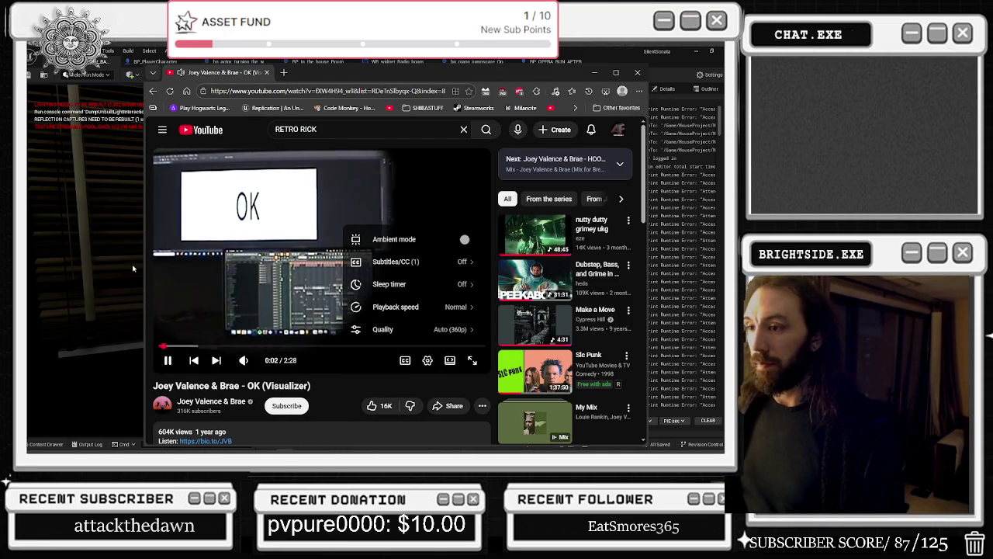
key(alt+Tab)
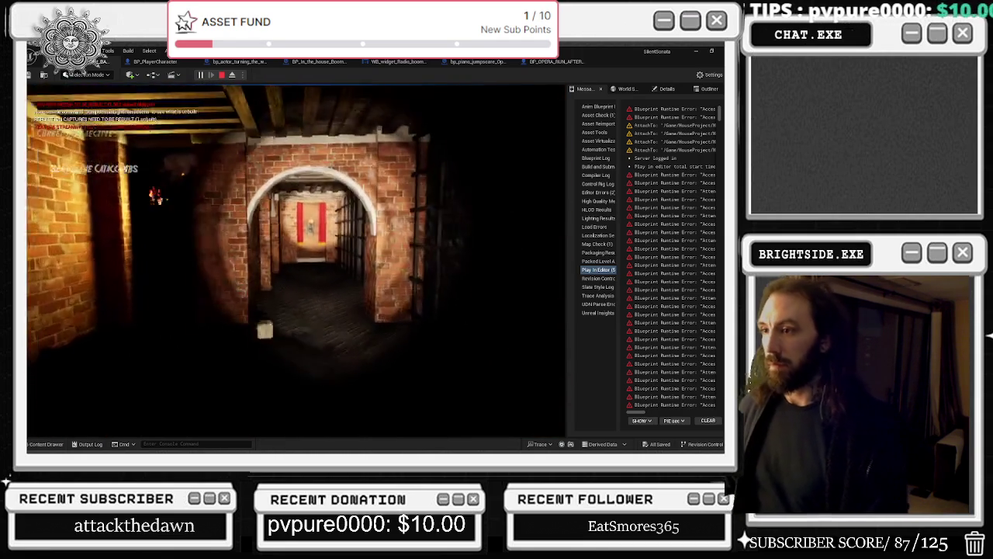
Stop the Play In Editor session while standing in the brick catacomb corridor.
key(Escape)
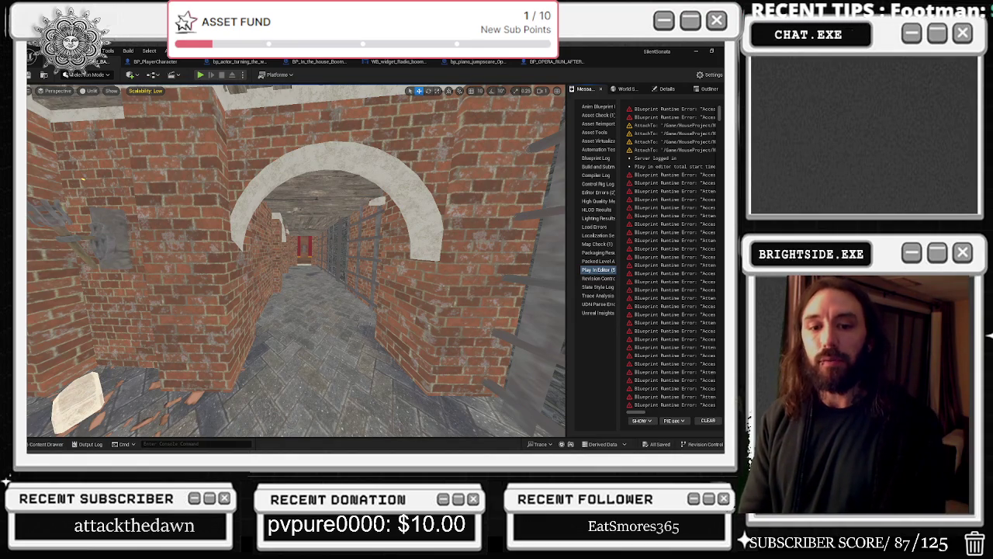
Fly the viewport camera into the library toward the mannequin, then show the BP_door2fl_jumpscare_door_close Event Graph.
drag(395, 333, 388, 260)
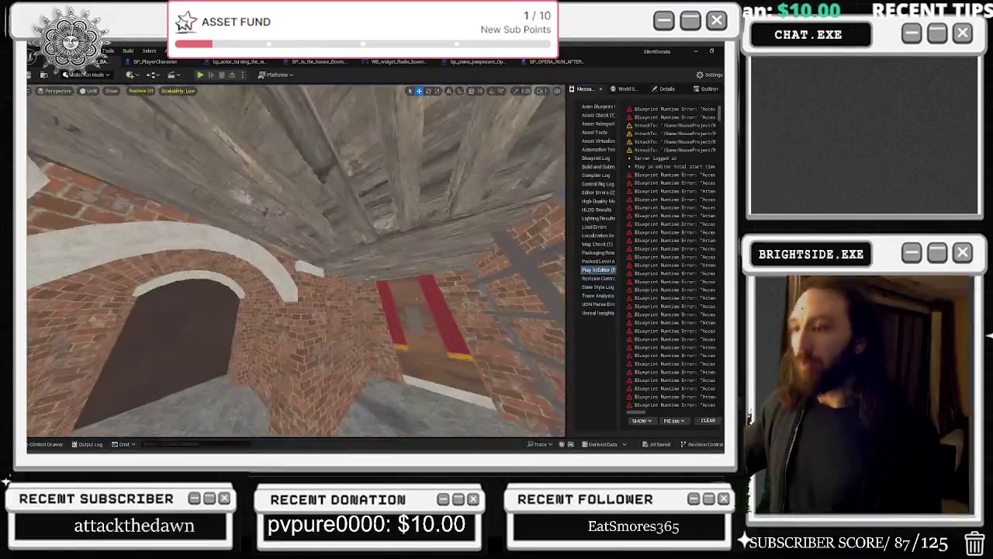
key(w)
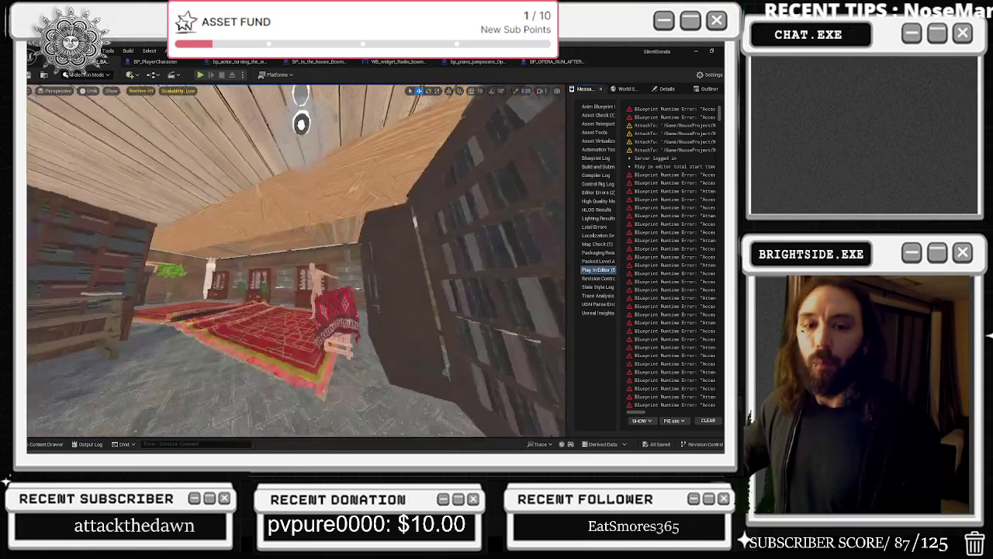
key(w)
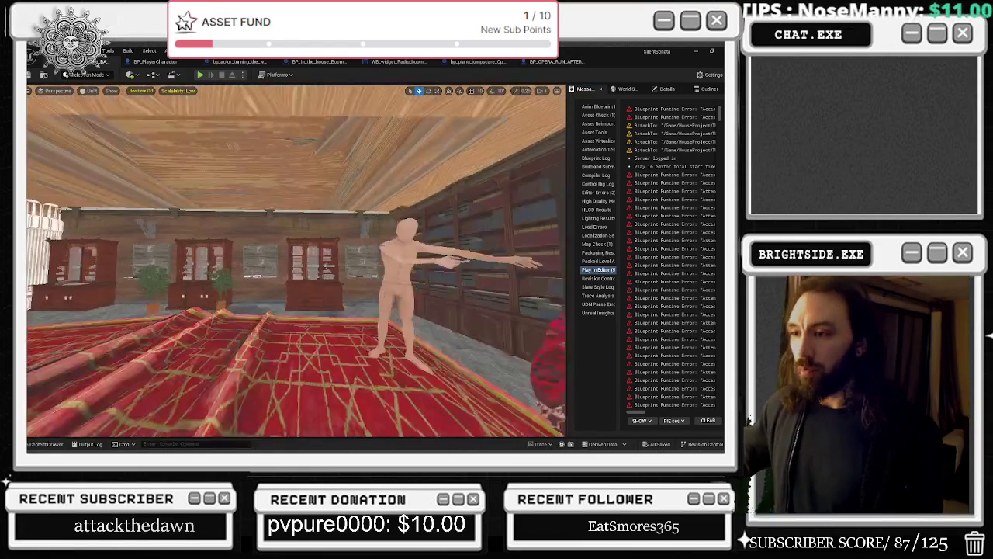
key(w)
key(Escape)
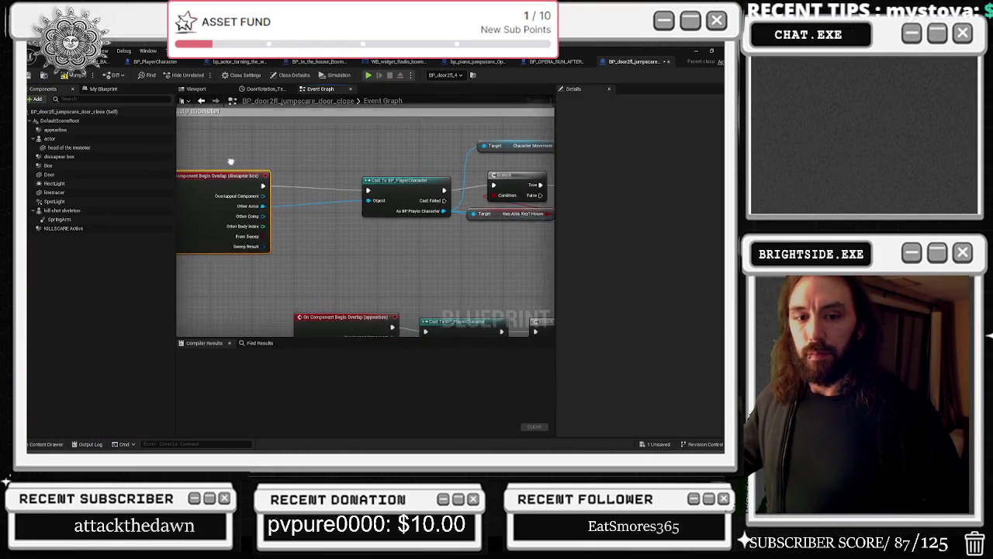
Move the Character Movement, Branch and Has Attic Key? House nodes left beside the player cast.
drag(310, 214, 231, 203)
mouse_move(340, 190)
mouse_down()
mouse_move(307, 195)
mouse_move(434, 248)
mouse_up()
drag(390, 199, 318, 198)
Shift the bottom row of overlap nodes near the Sequence, Lightning and Delay nodes, and review the graph.
mouse_move(306, 244)
mouse_down()
mouse_move(453, 253)
mouse_move(354, 273)
mouse_up()
scroll(354, 273, down, 4)
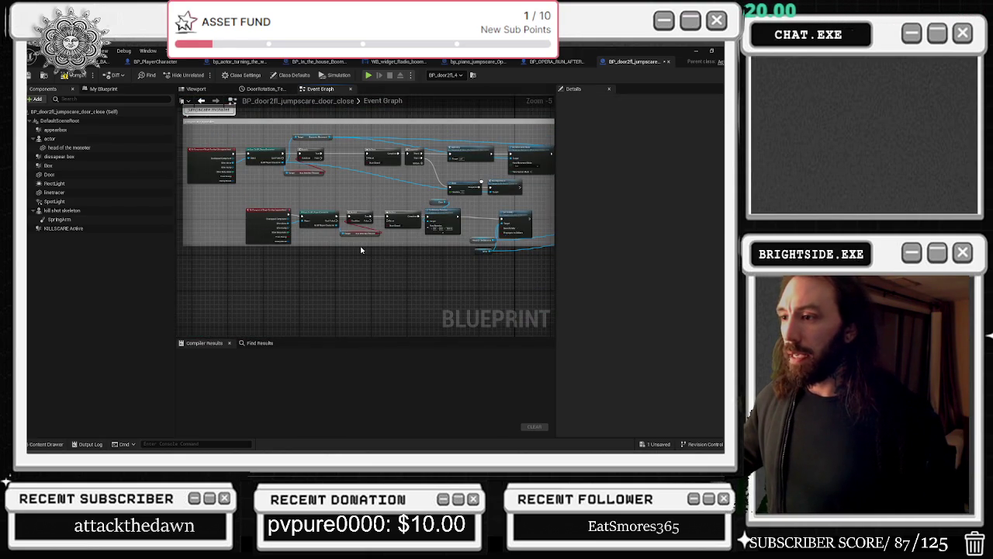
scroll(358, 247, down, 2)
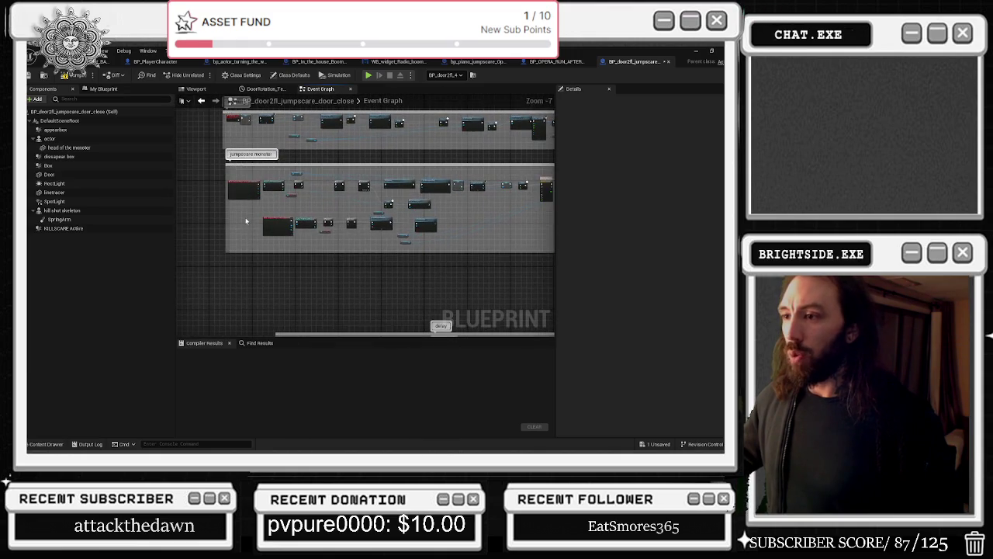
drag(423, 242, 356, 230)
scroll(340, 214, up, 3)
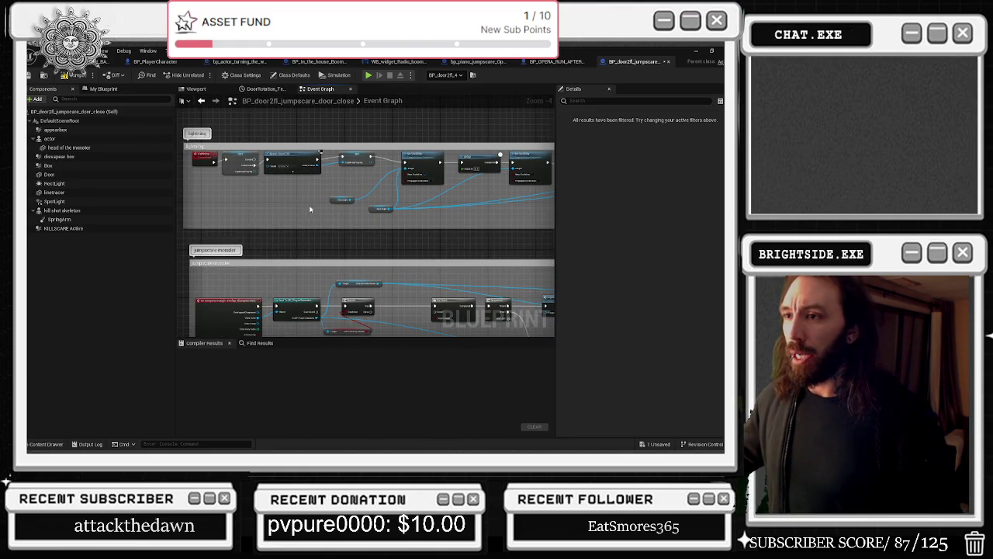
scroll(353, 269, up, 2)
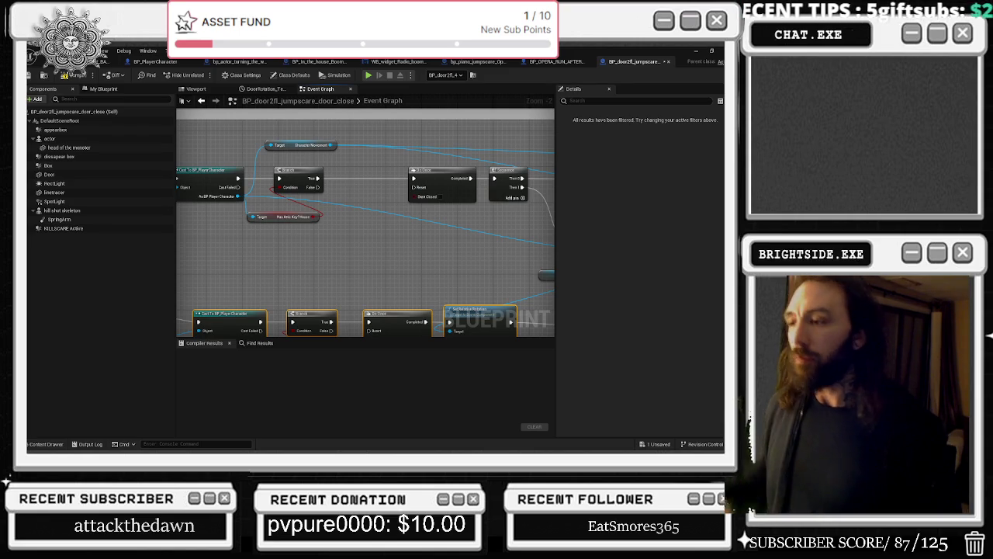
drag(338, 250, 401, 248)
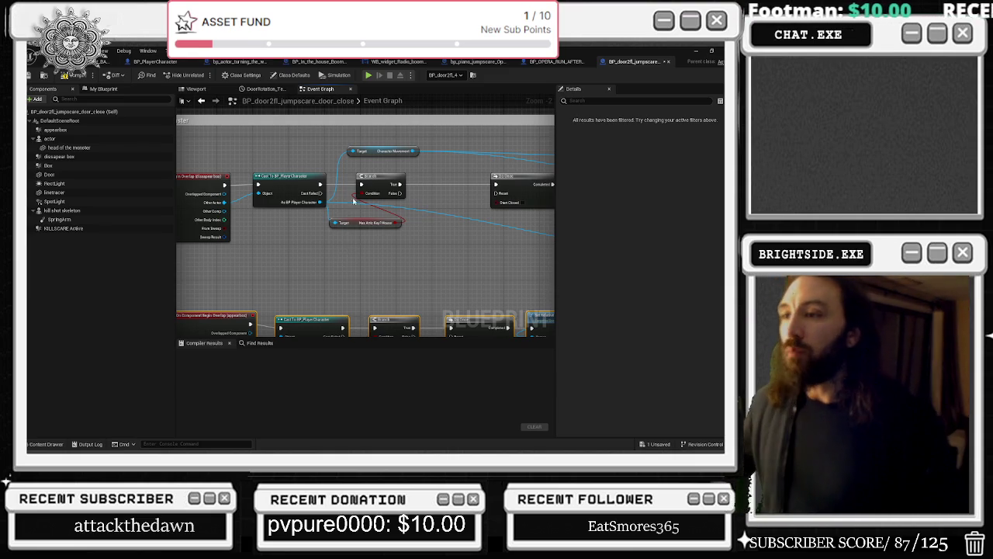
drag(350, 188, 394, 196)
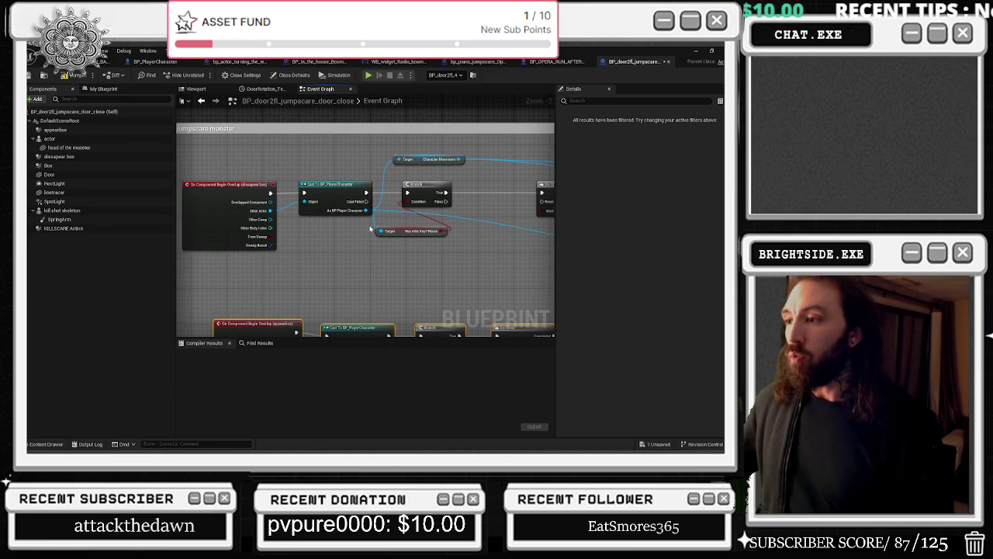
drag(246, 184, 289, 178)
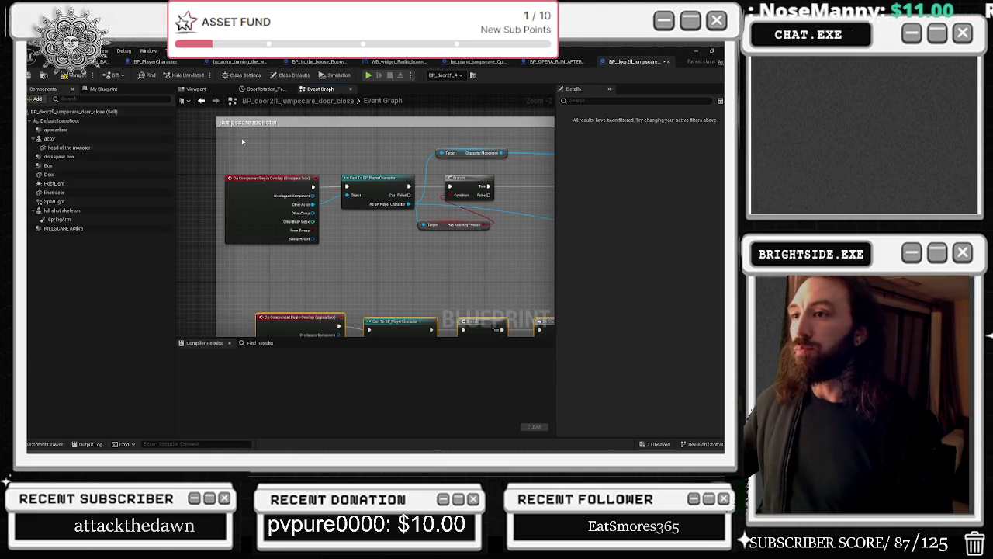
mouse_move(214, 159)
mouse_down()
mouse_move(191, 174)
mouse_move(357, 203)
mouse_up()
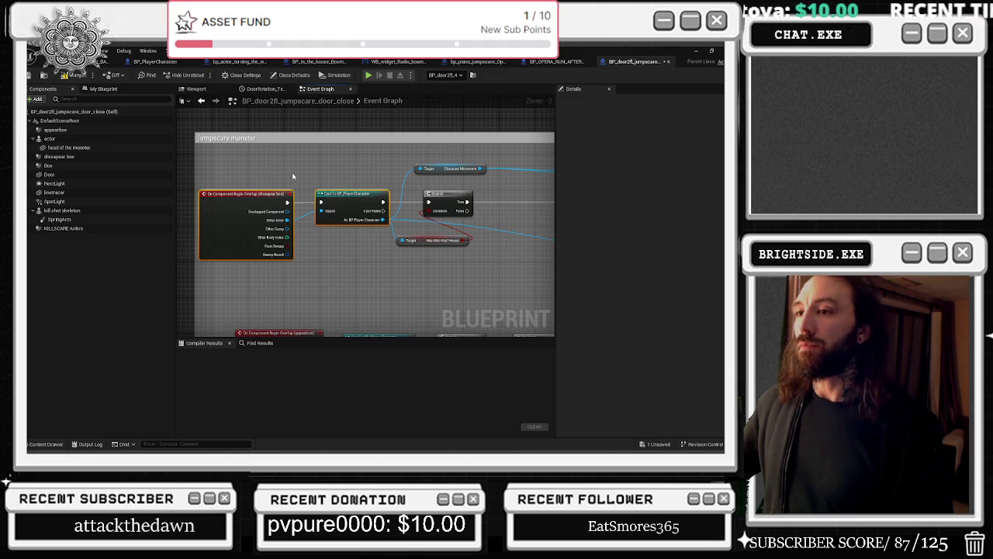
mouse_move(292, 173)
mouse_down()
mouse_move(271, 157)
mouse_move(222, 172)
mouse_up()
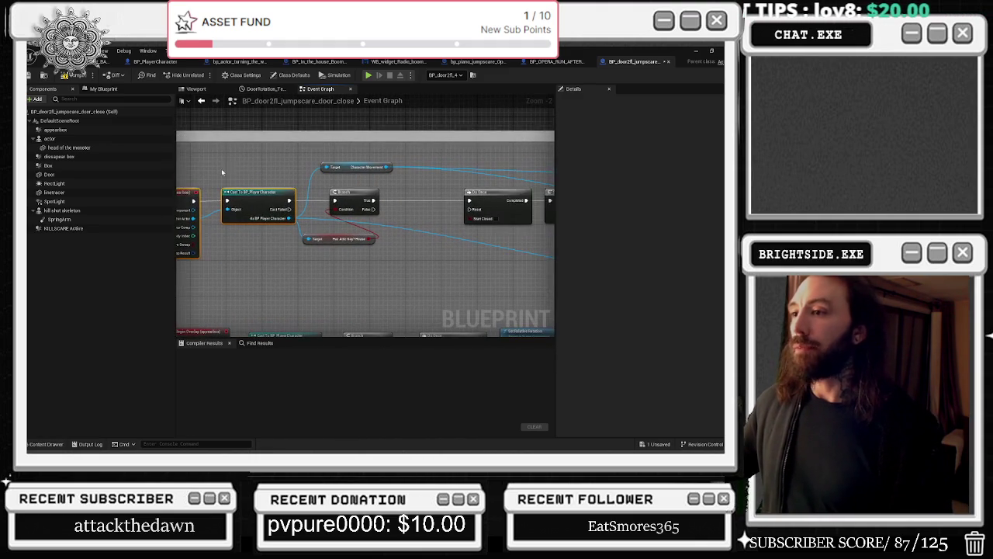
mouse_move(373, 195)
mouse_down()
mouse_move(301, 172)
mouse_move(343, 168)
mouse_move(330, 173)
mouse_up()
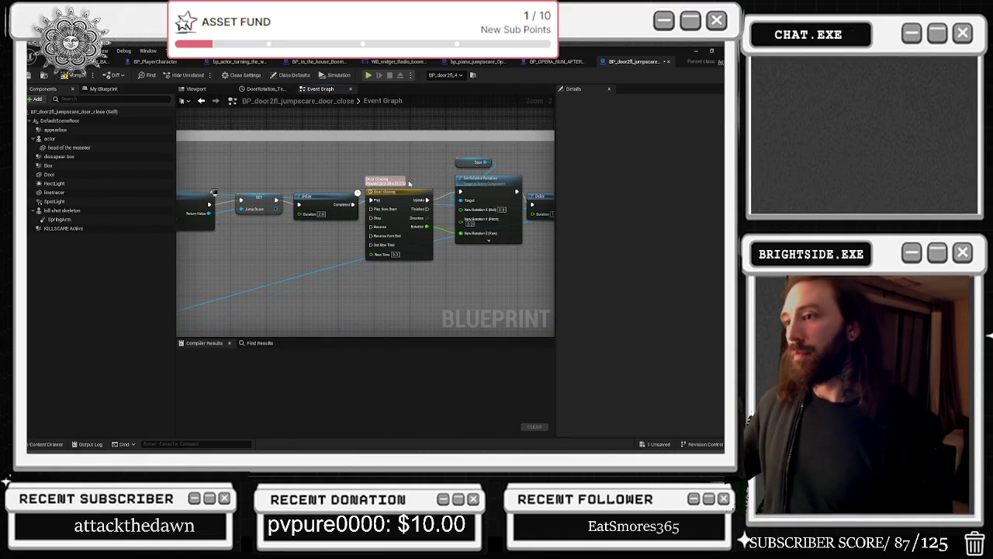
Pan to the Set Relative Rotation chain and select the Door variable that feeds its rotation.
mouse_move(416, 173)
mouse_down()
mouse_move(371, 158)
mouse_move(207, 195)
mouse_up()
drag(383, 198, 179, 200)
mouse_move(312, 199)
mouse_down()
mouse_move(347, 284)
mouse_move(528, 271)
mouse_move(365, 271)
mouse_move(401, 255)
mouse_move(397, 233)
mouse_up()
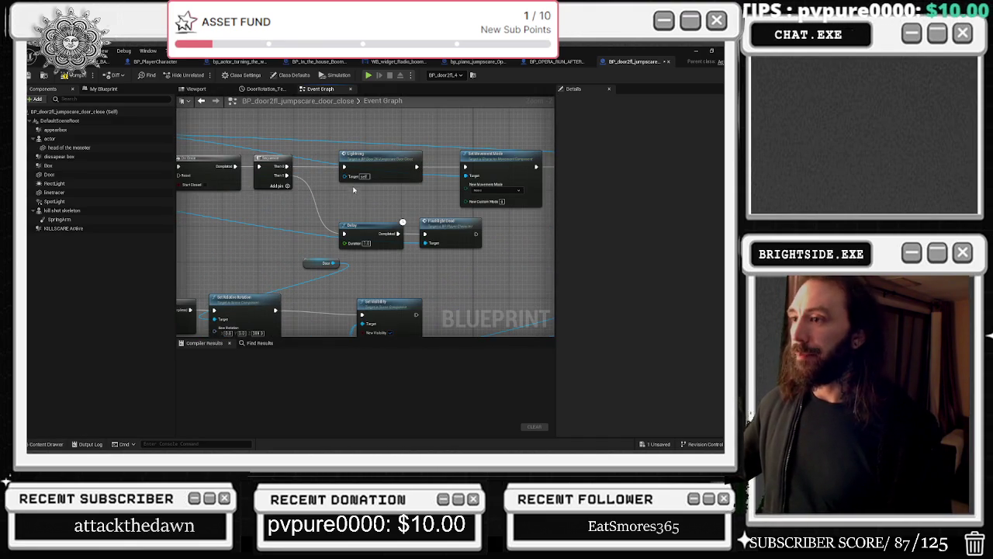
mouse_move(366, 203)
mouse_down()
mouse_move(412, 174)
mouse_move(371, 228)
mouse_move(388, 221)
mouse_move(326, 226)
mouse_move(412, 204)
mouse_move(443, 209)
mouse_move(303, 153)
mouse_move(218, 177)
mouse_up()
click(388, 221)
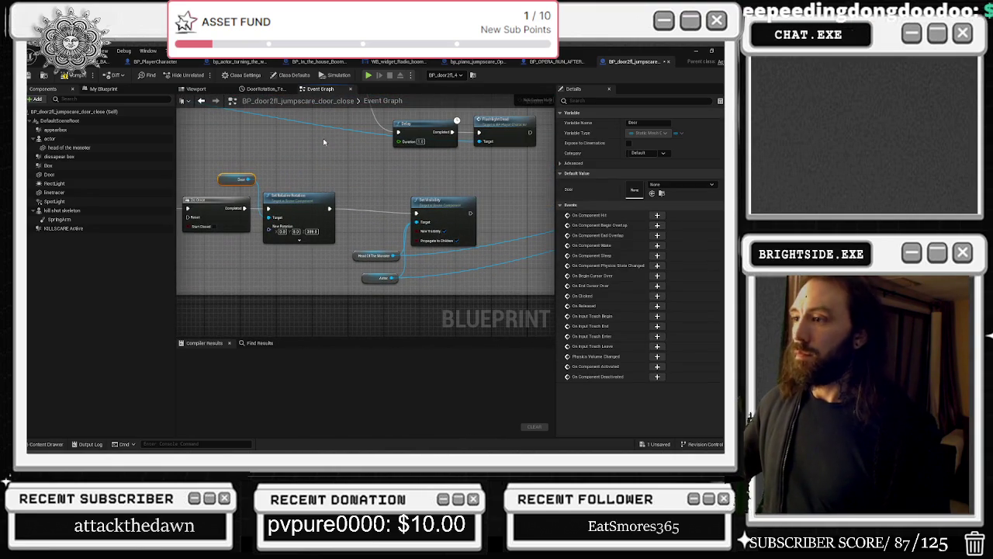
scroll(450, 204, down, 2)
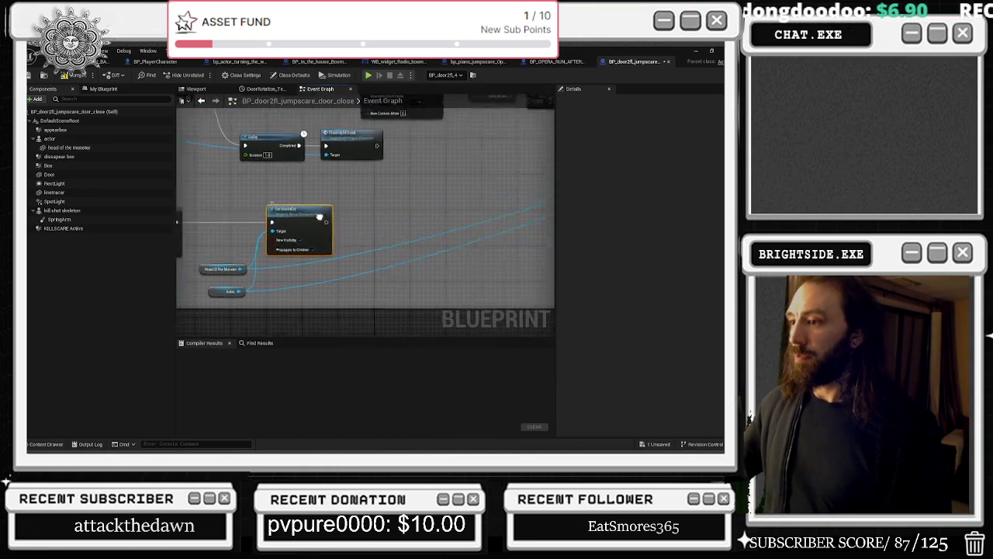
drag(349, 205, 421, 229)
scroll(422, 229, down, 7)
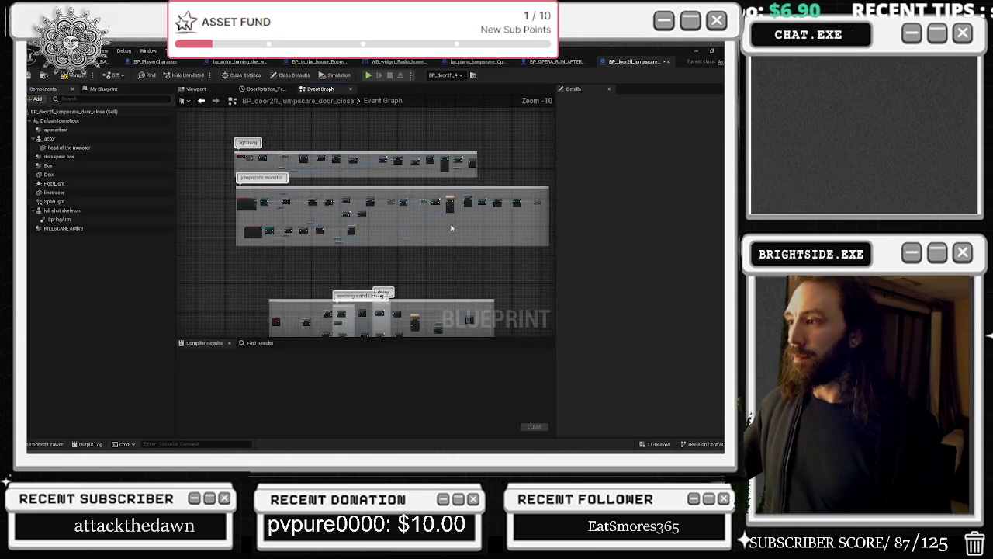
drag(426, 278, 407, 198)
scroll(396, 243, up, 5)
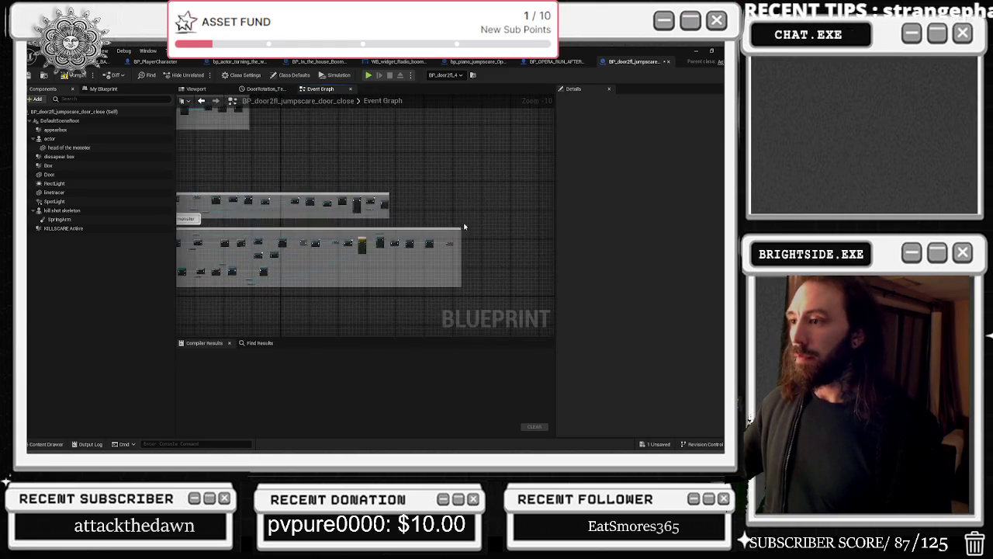
scroll(273, 210, down, 6)
scroll(398, 319, up, 7)
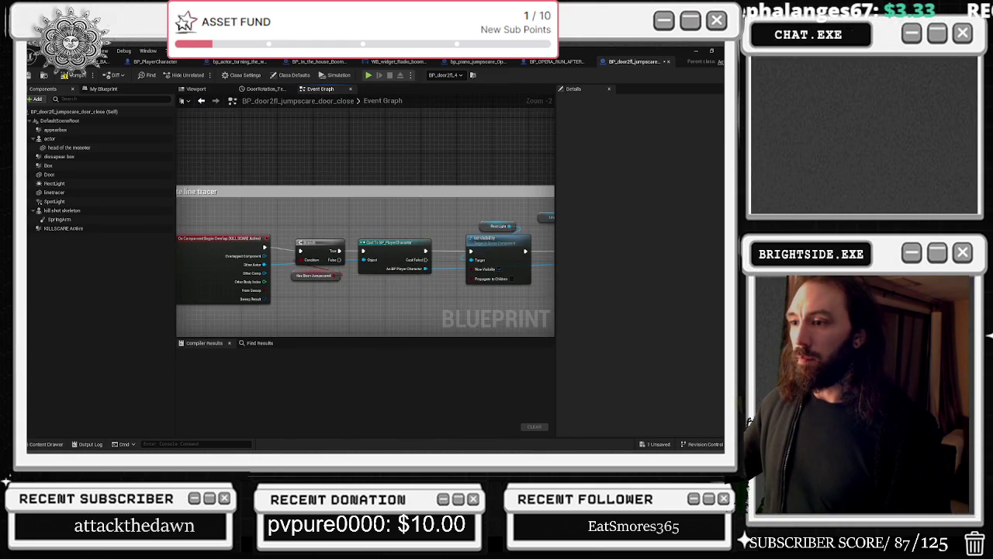
scroll(277, 275, down, 1)
scroll(379, 250, down, 3)
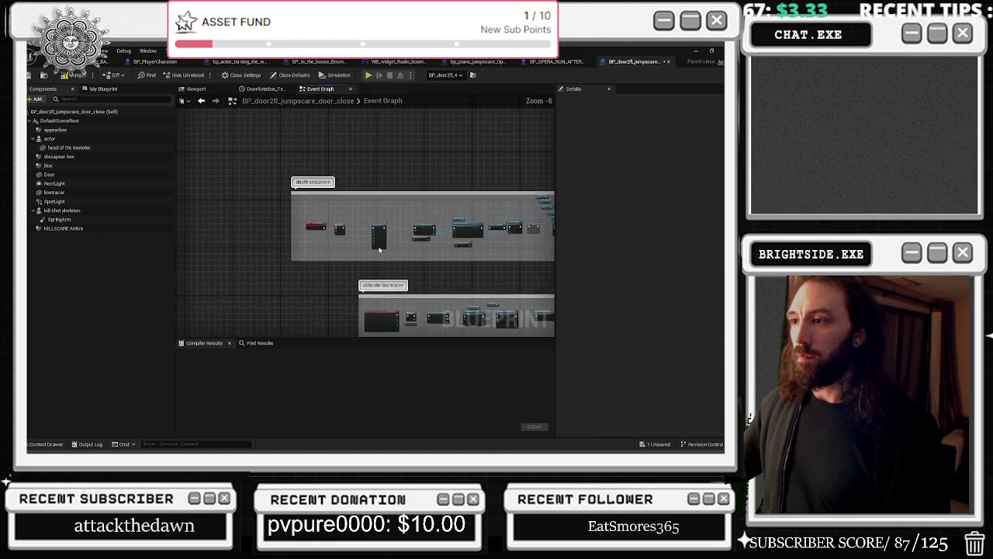
scroll(380, 250, up, 4)
mouse_move(319, 277)
mouse_down()
mouse_move(303, 275)
mouse_move(439, 261)
mouse_move(415, 111)
mouse_move(451, 193)
mouse_move(418, 182)
mouse_up()
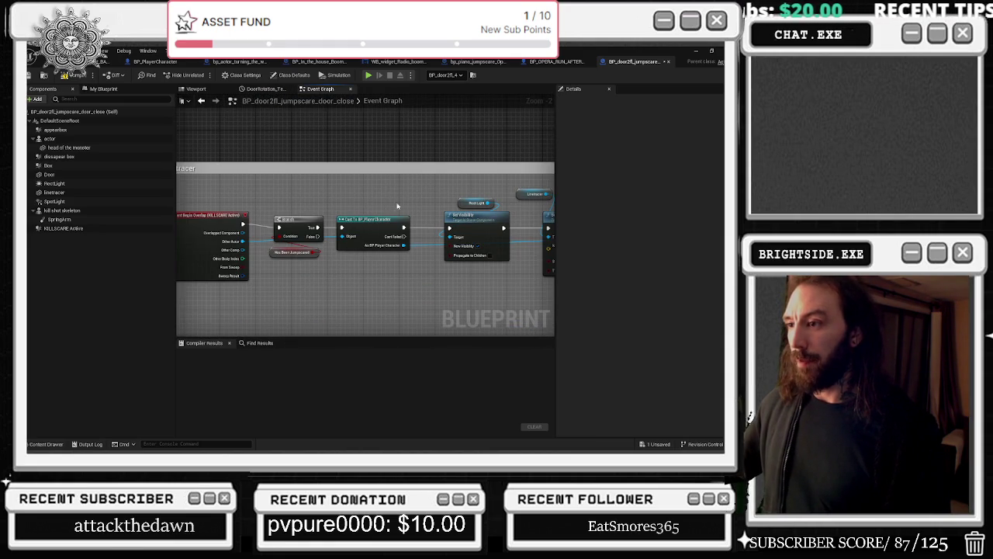
drag(399, 206, 394, 183)
click(333, 168)
mouse_move(333, 168)
mouse_down()
mouse_move(353, 183)
mouse_move(215, 166)
mouse_up()
click(369, 183)
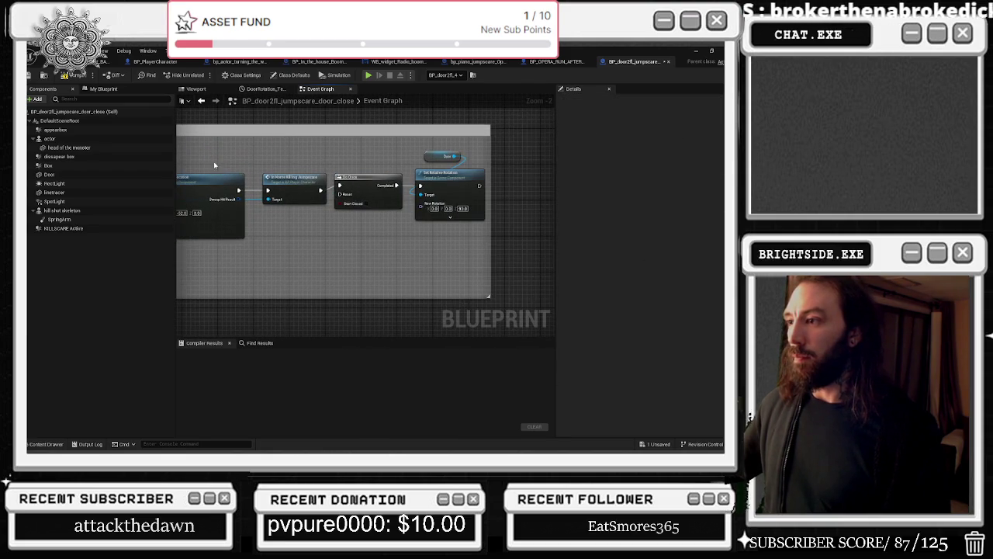
click(436, 157)
mouse_move(218, 148)
mouse_down()
mouse_move(451, 205)
mouse_move(424, 247)
mouse_up()
scroll(403, 222, down, 3)
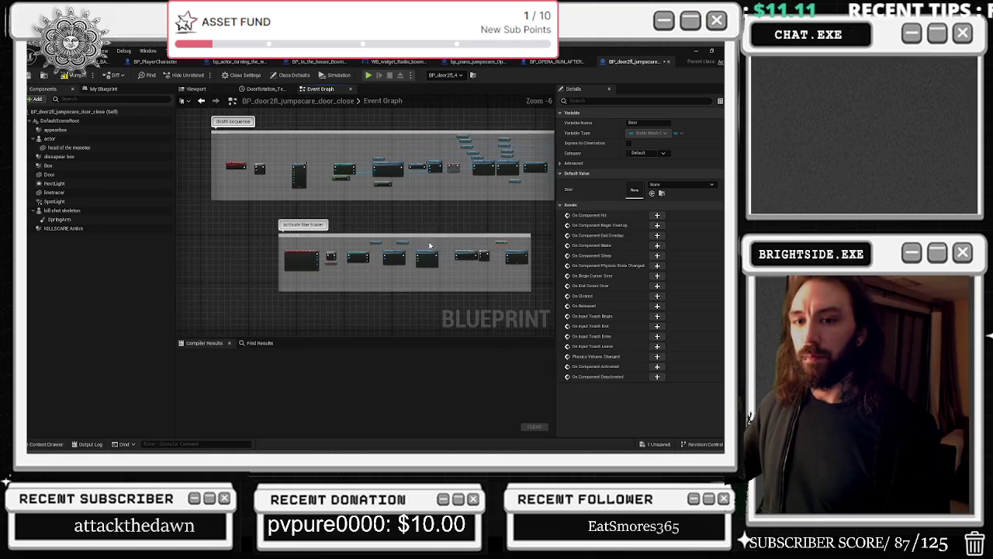
scroll(299, 173, up, 4)
drag(295, 168, 360, 213)
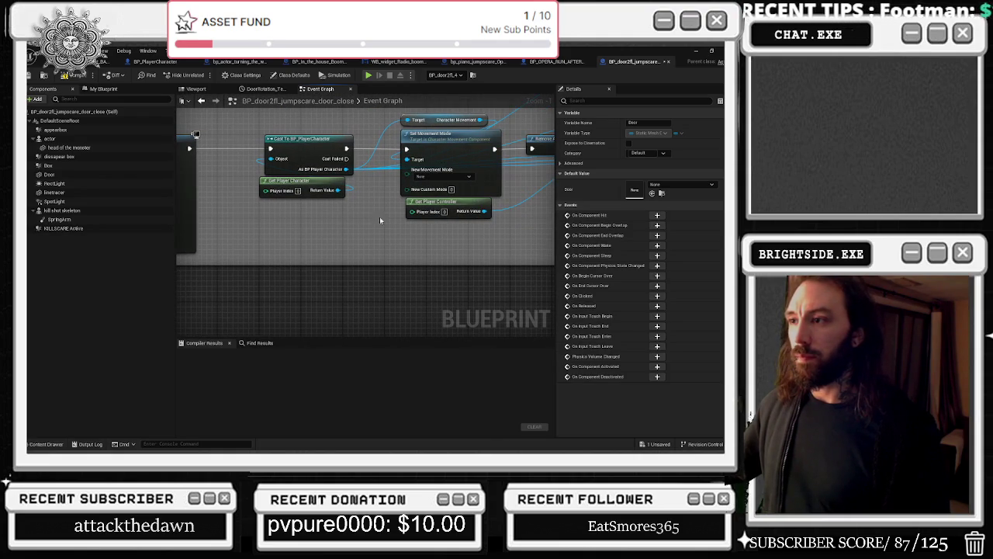
scroll(431, 231, down, 7)
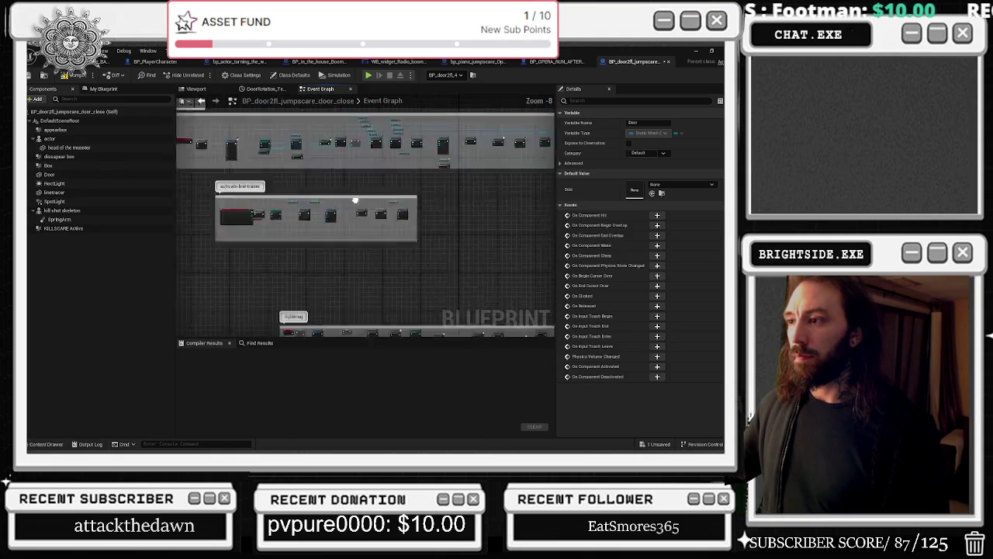
scroll(392, 233, up, 6)
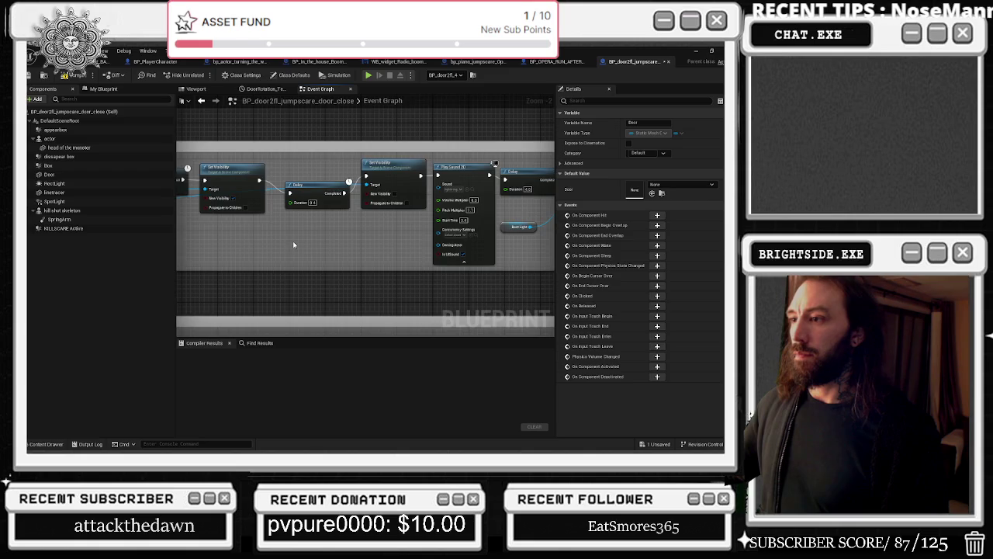
scroll(293, 240, down, 3)
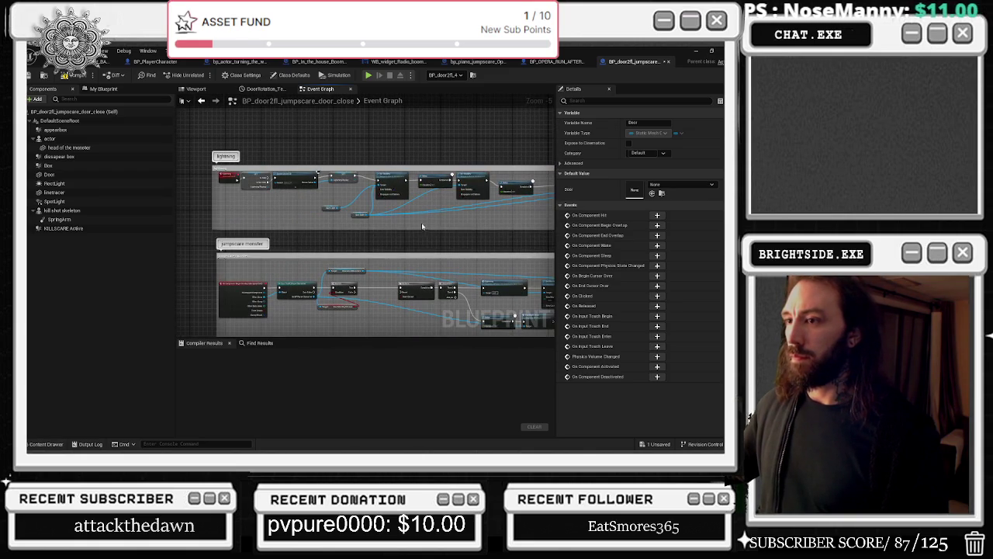
scroll(248, 313, up, 3)
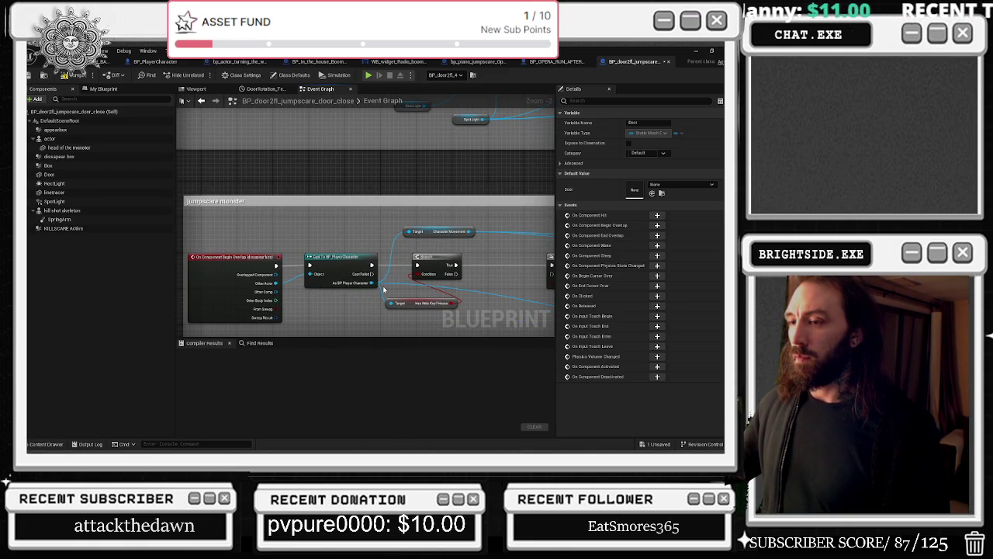
drag(384, 289, 150, 247)
drag(550, 215, 178, 201)
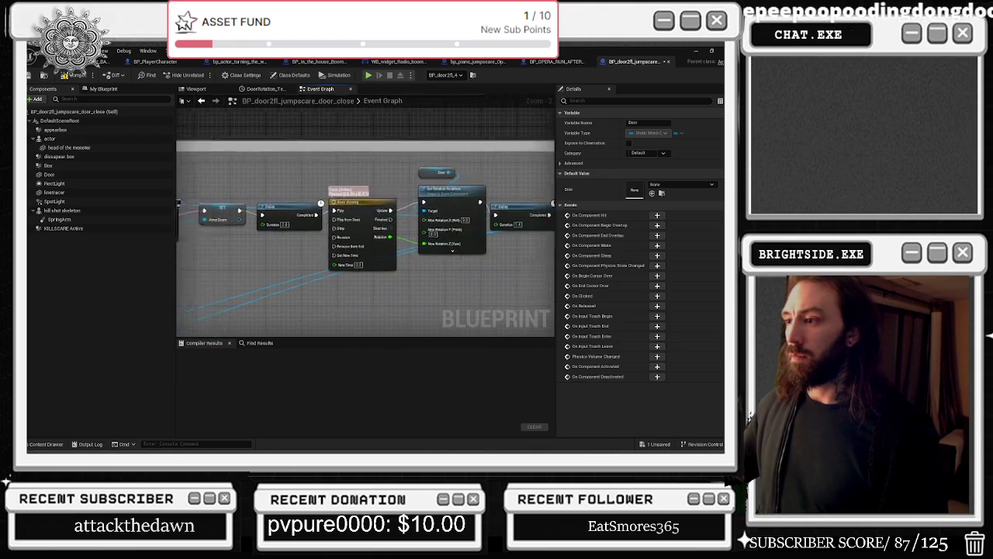
scroll(465, 270, down, 6)
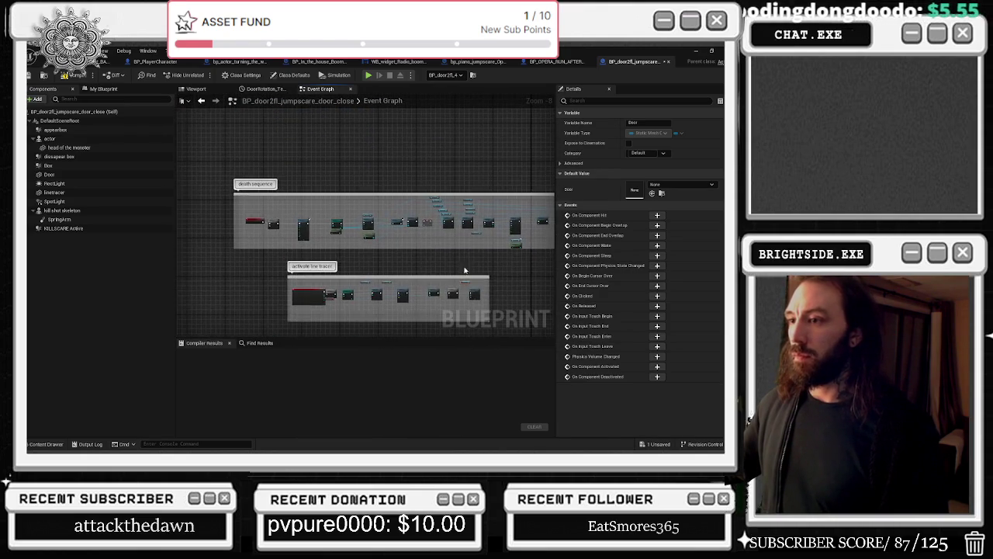
scroll(269, 224, up, 6)
drag(367, 255, 340, 245)
mouse_move(326, 286)
mouse_down()
mouse_move(317, 280)
mouse_move(536, 280)
mouse_move(499, 322)
mouse_up()
click(260, 342)
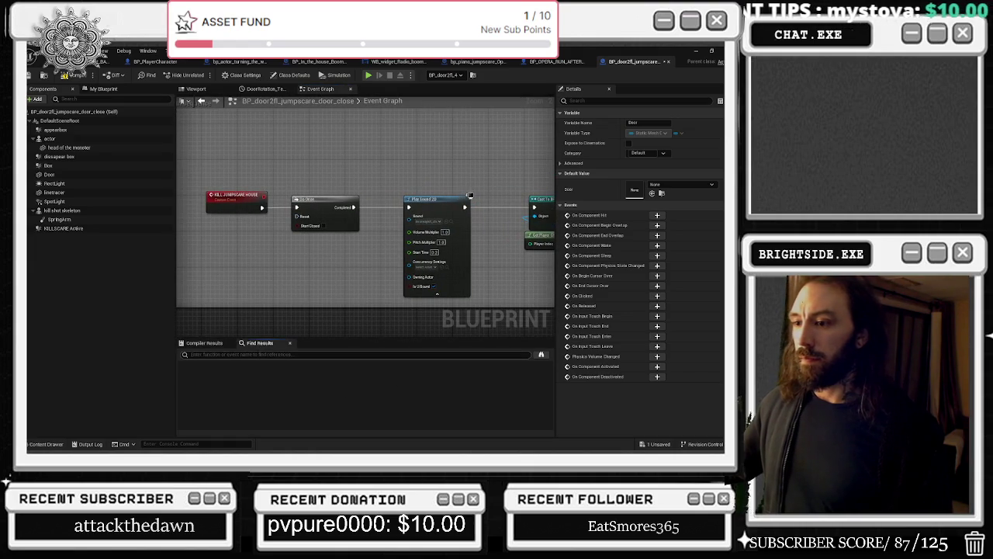
Jump to the activate line tracer group and move the Has Been Jumpscared node down-left.
key(1)
mouse_move(386, 234)
mouse_down()
mouse_move(329, 282)
mouse_move(264, 271)
mouse_up()
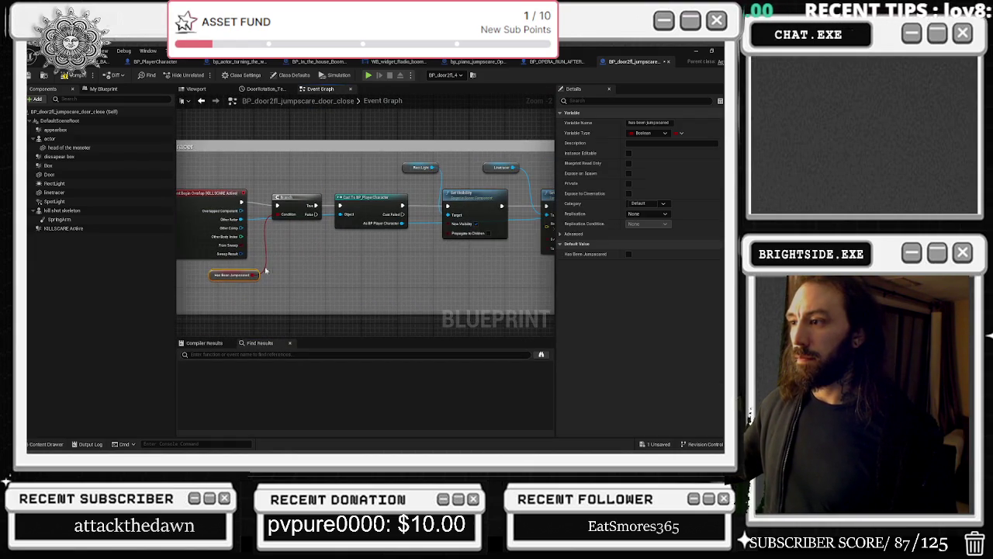
drag(403, 220, 479, 248)
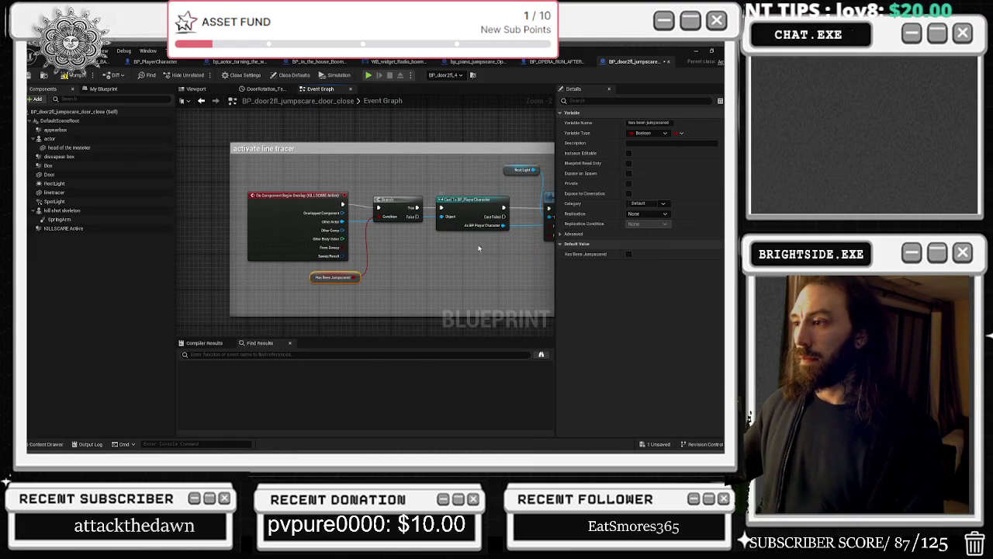
mouse_move(217, 181)
mouse_down()
mouse_move(302, 186)
mouse_move(235, 179)
mouse_up()
Widen the activate line tracer comment box leftward and move the Begin Overlap and Branch nodes left.
drag(373, 213, 303, 209)
drag(428, 205, 38, 187)
mouse_move(194, 233)
mouse_down()
mouse_move(367, 236)
mouse_move(262, 247)
mouse_up()
drag(371, 160, 335, 160)
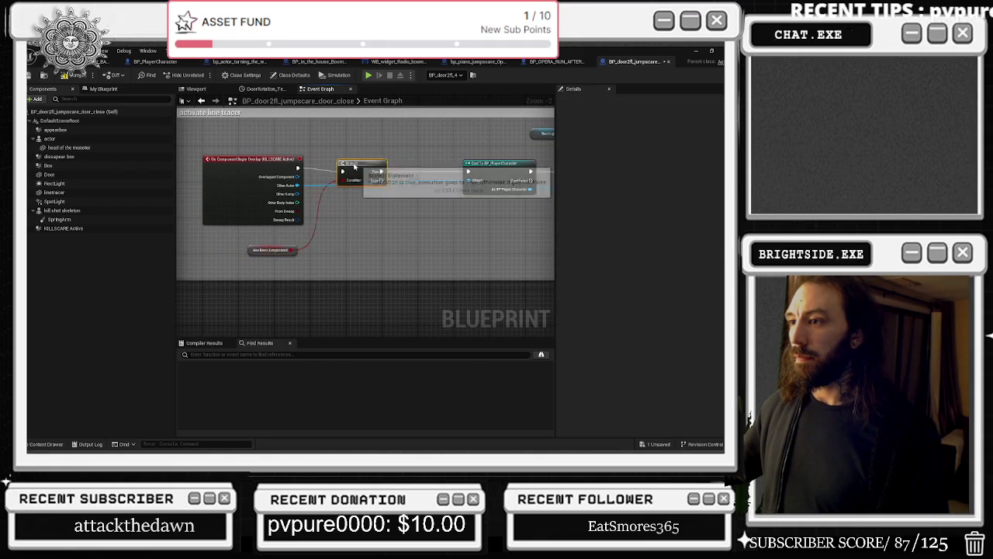
Reposition the Cast node, wire the overlap event into the Branch, and connect Branch True to the Cast.
mouse_move(489, 170)
mouse_down()
mouse_move(381, 161)
mouse_move(405, 169)
mouse_up()
drag(385, 208, 417, 211)
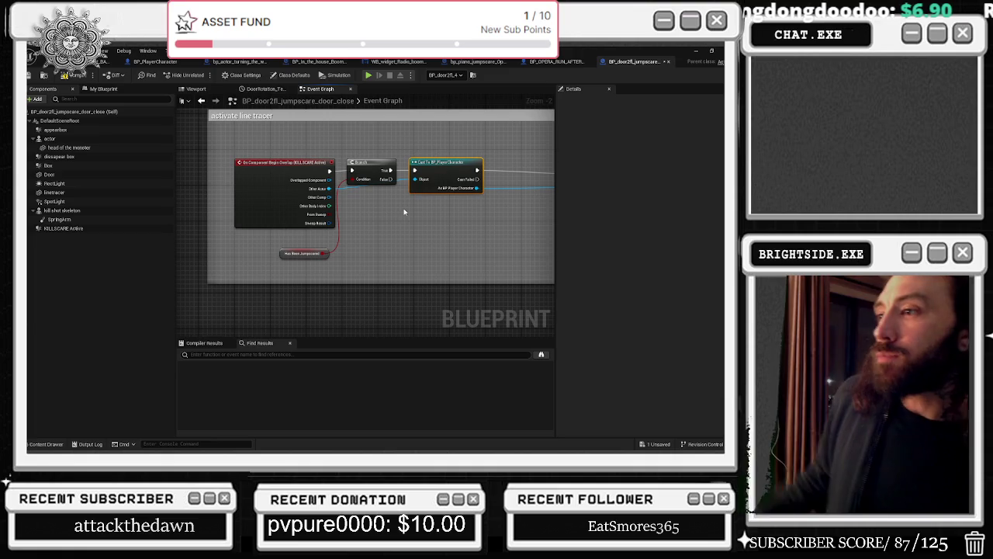
mouse_move(401, 211)
mouse_down()
mouse_move(390, 233)
mouse_move(313, 251)
mouse_move(339, 251)
mouse_move(329, 254)
mouse_up()
drag(255, 201, 343, 201)
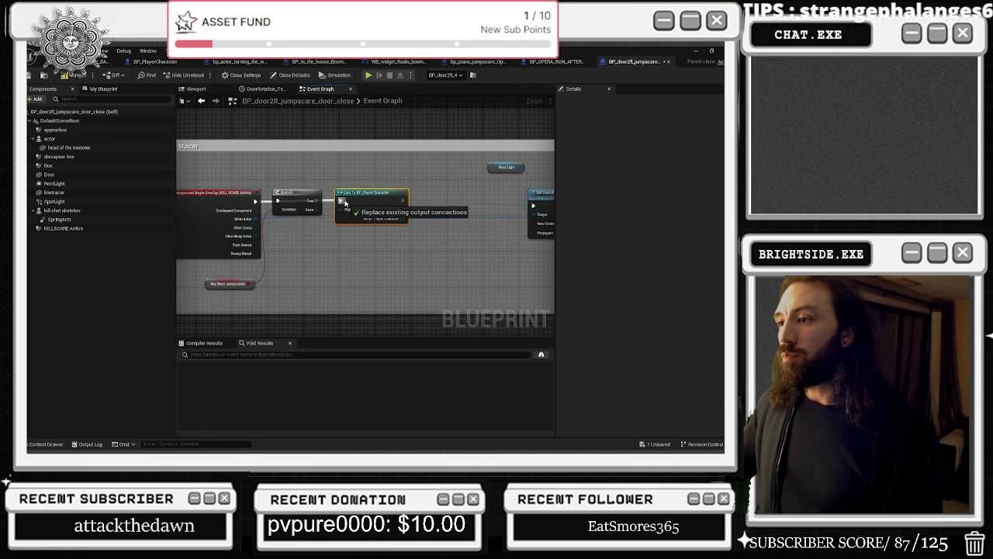
drag(347, 201, 341, 201)
drag(415, 247, 300, 262)
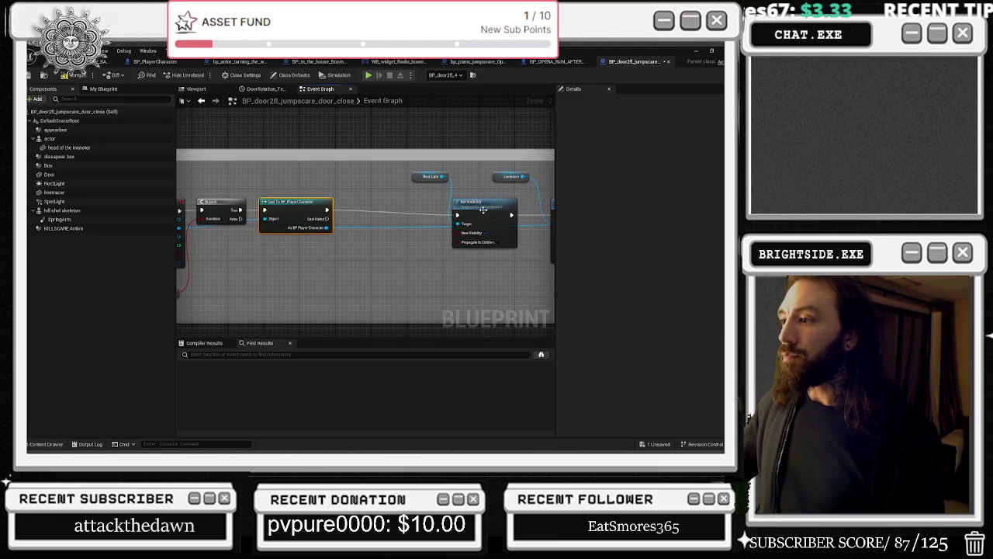
Add a Branch after the Cast and a Get Gotthekeycode House Second Half getter found by searching 'KEY'.
click(367, 205)
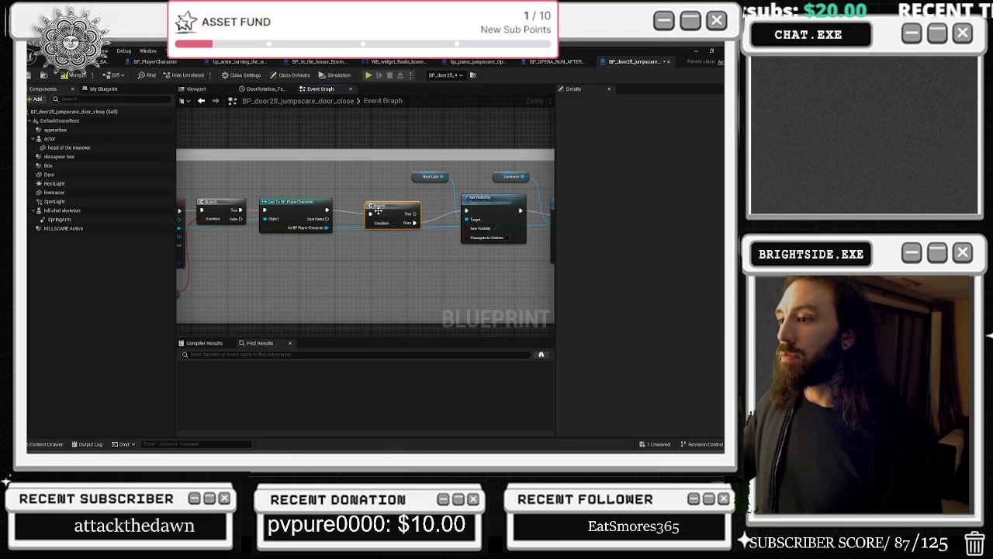
drag(378, 211, 389, 208)
drag(327, 227, 338, 249)
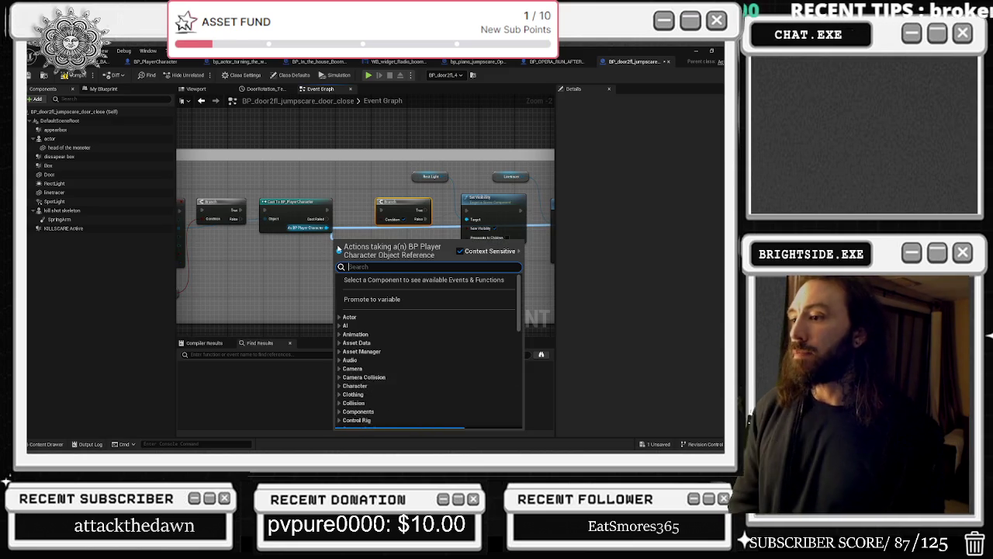
text(KEY)
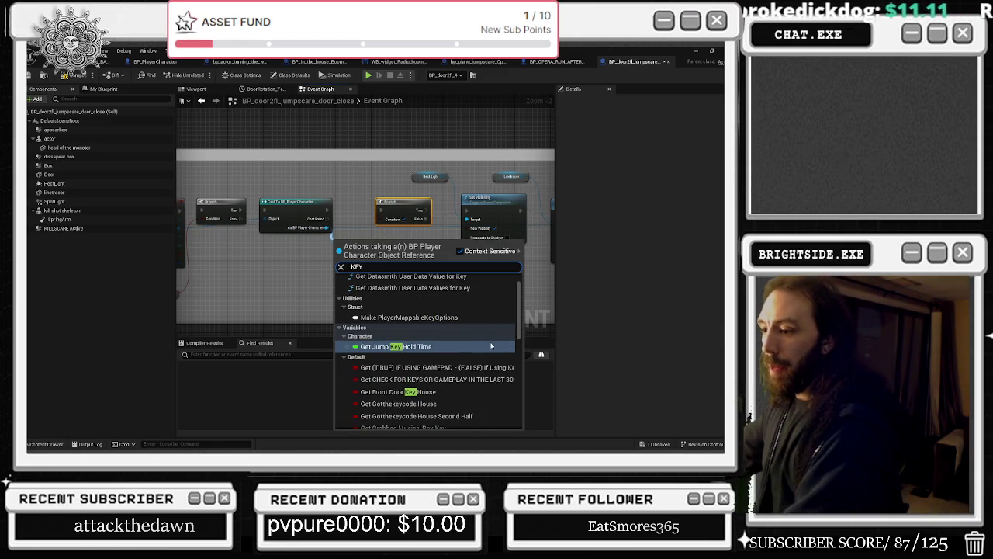
scroll(478, 357, down, 1)
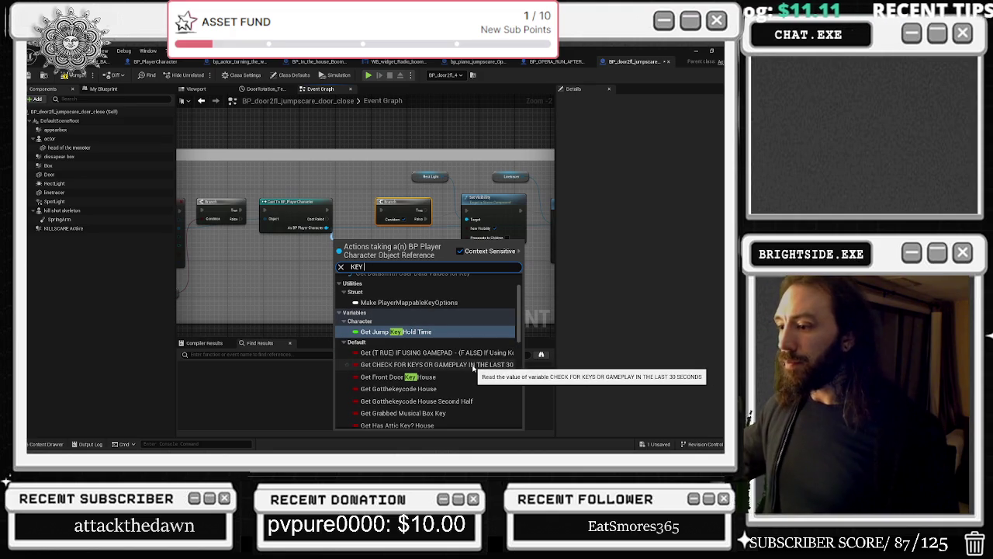
click(456, 402)
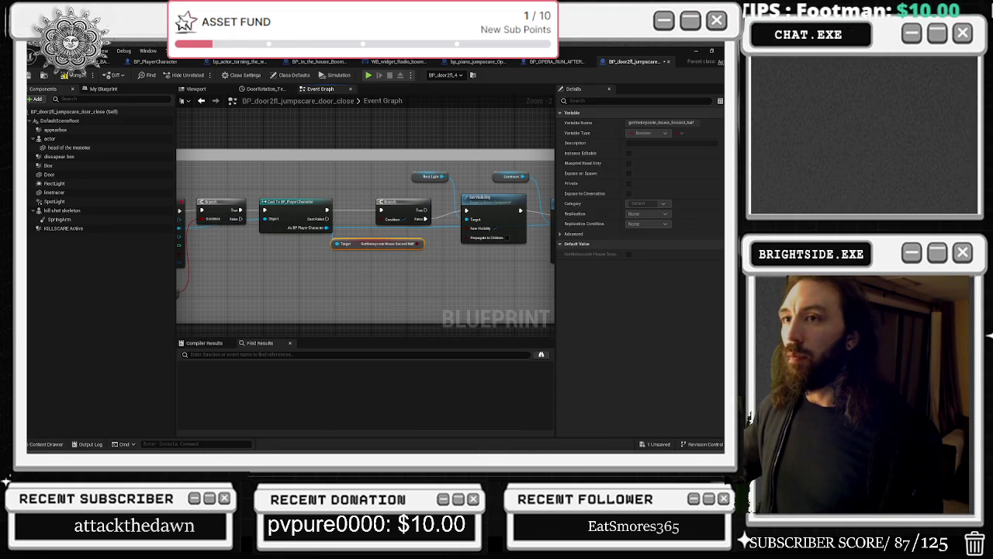
Fly the level viewport up into the attic and open the Blueprint of the note on the desk.
click(109, 60)
mouse_move(177, 137)
mouse_down()
mouse_move(202, 171)
mouse_move(84, 72)
mouse_up()
mouse_move(294, 263)
mouse_down()
mouse_move(264, 248)
mouse_move(307, 222)
mouse_up()
double_click(330, 309)
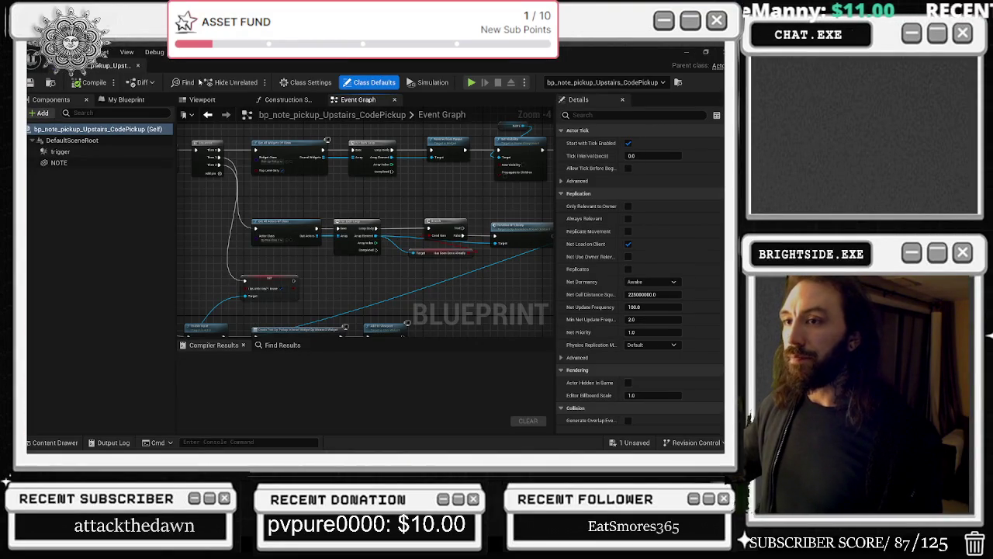
Check the note Blueprint's Components and Construction Script, then pan its Event Graph to the overlap-event nodes.
click(202, 100)
click(287, 101)
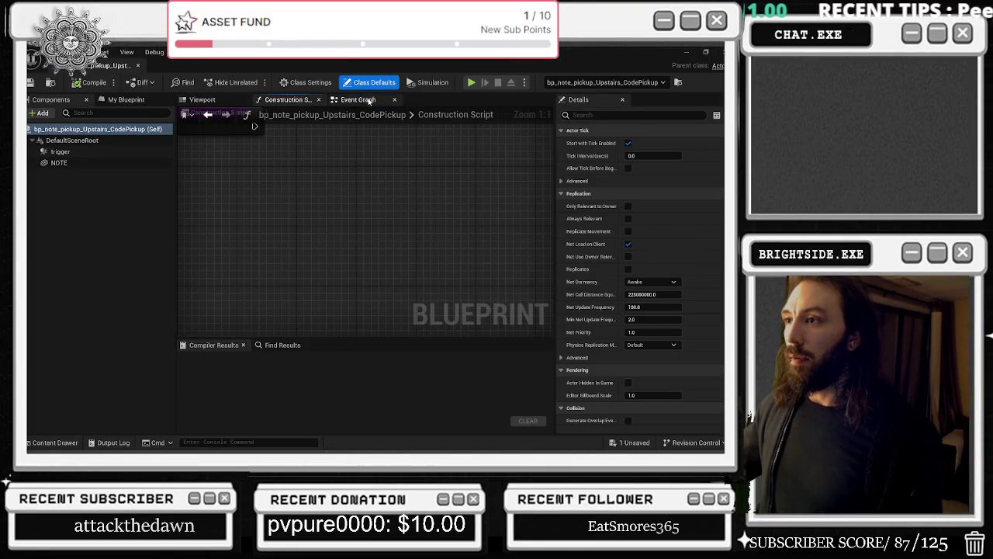
click(366, 101)
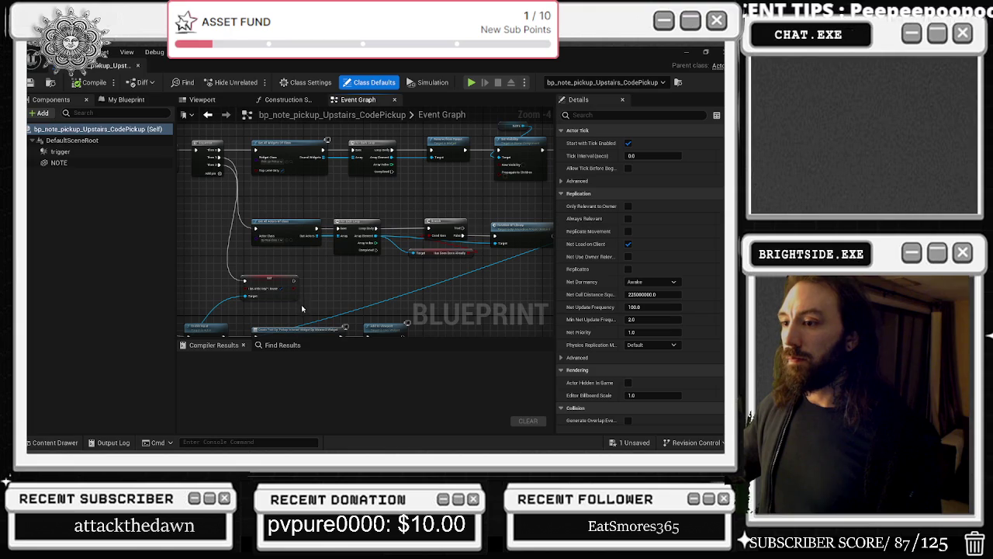
mouse_move(446, 281)
mouse_down()
mouse_move(550, 317)
mouse_move(650, 324)
mouse_up()
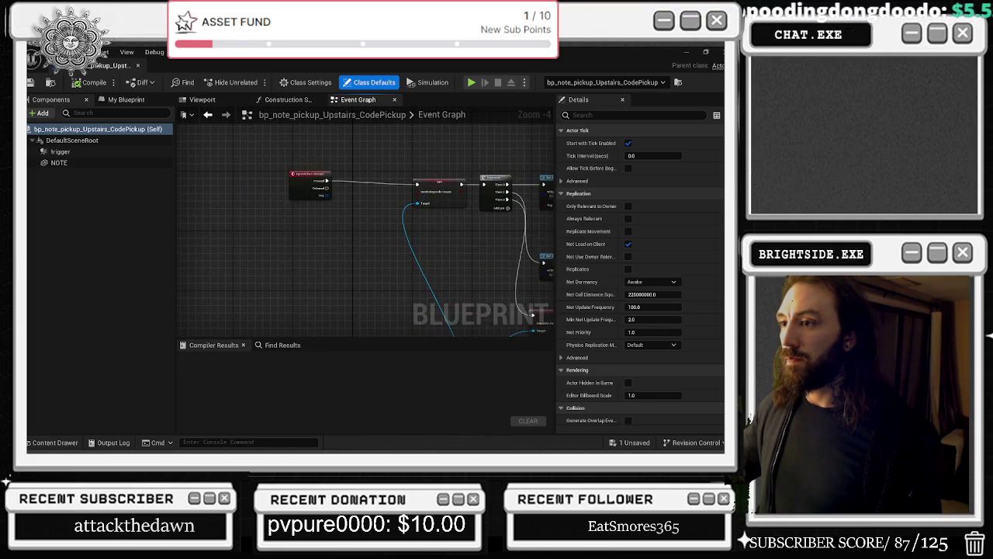
drag(465, 311, 435, 233)
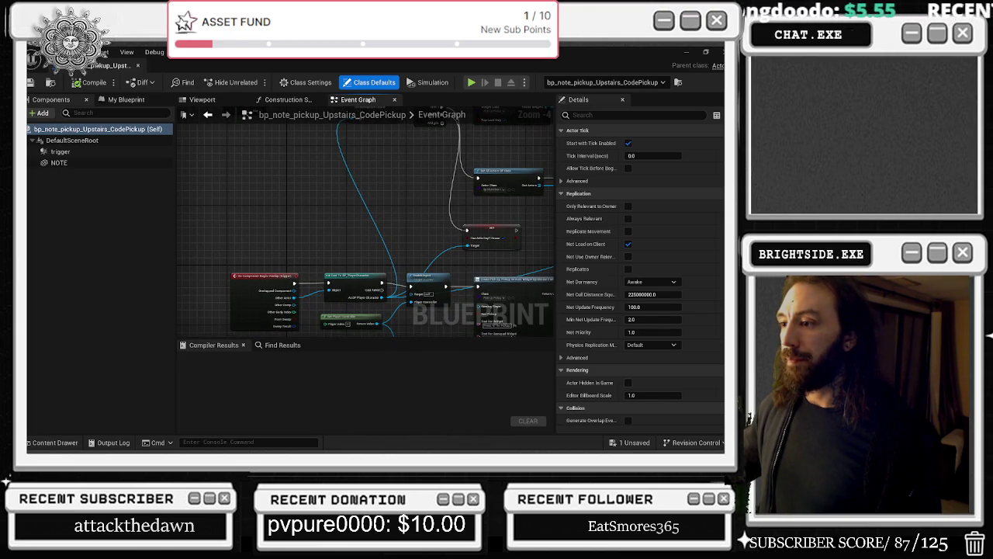
mouse_move(578, 237)
mouse_down()
mouse_move(404, 199)
mouse_move(379, 315)
mouse_move(426, 327)
mouse_move(388, 194)
mouse_move(377, 248)
mouse_move(404, 295)
mouse_move(464, 162)
mouse_move(468, 123)
mouse_up()
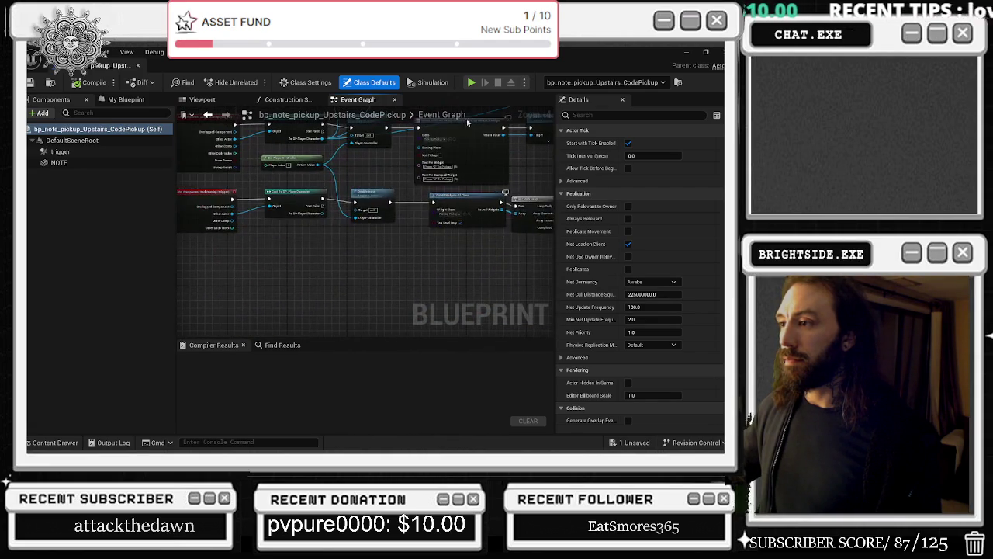
scroll(401, 233, down, 1)
Marquee-select the lower overlap chain and move it down and right, clear of the upper chain.
drag(249, 266, 547, 140)
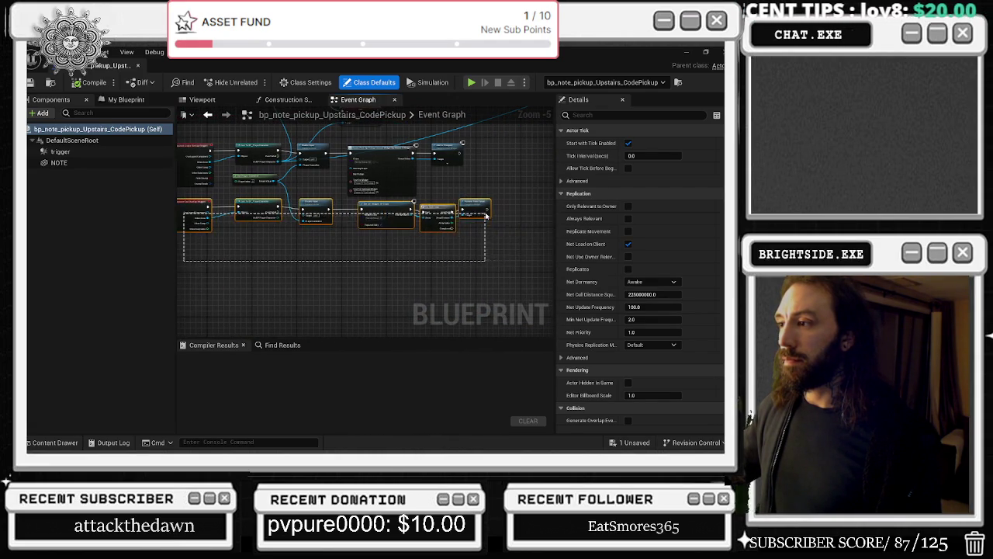
mouse_move(435, 213)
mouse_down()
mouse_move(437, 229)
mouse_move(487, 226)
mouse_up()
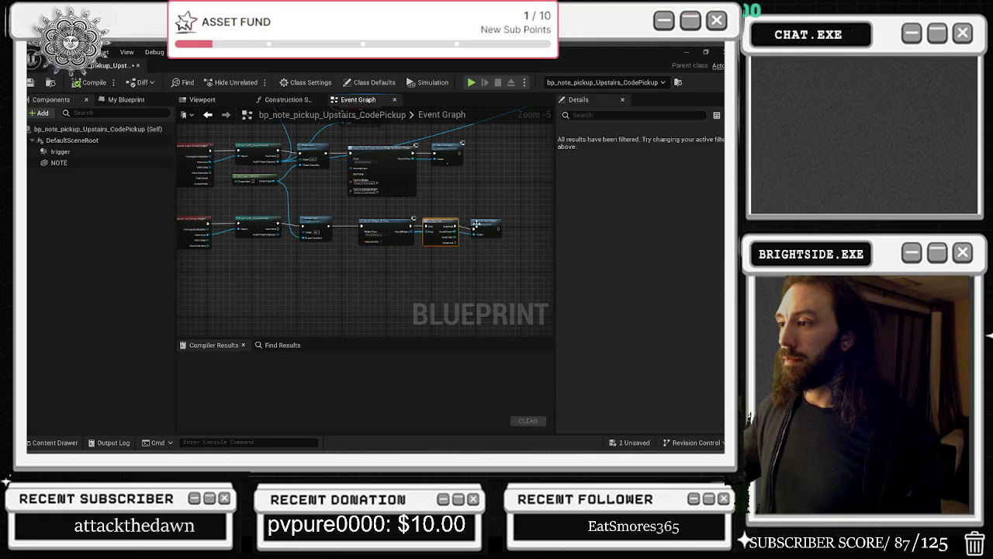
mouse_move(437, 230)
mouse_down()
mouse_move(402, 215)
mouse_move(477, 207)
mouse_up()
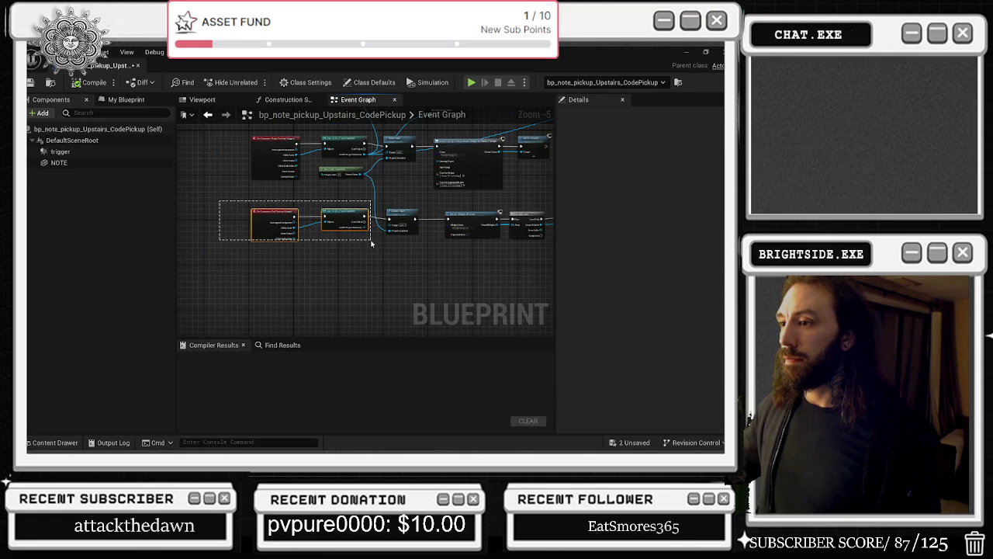
mouse_move(340, 231)
mouse_down()
mouse_move(325, 262)
mouse_move(310, 252)
mouse_up()
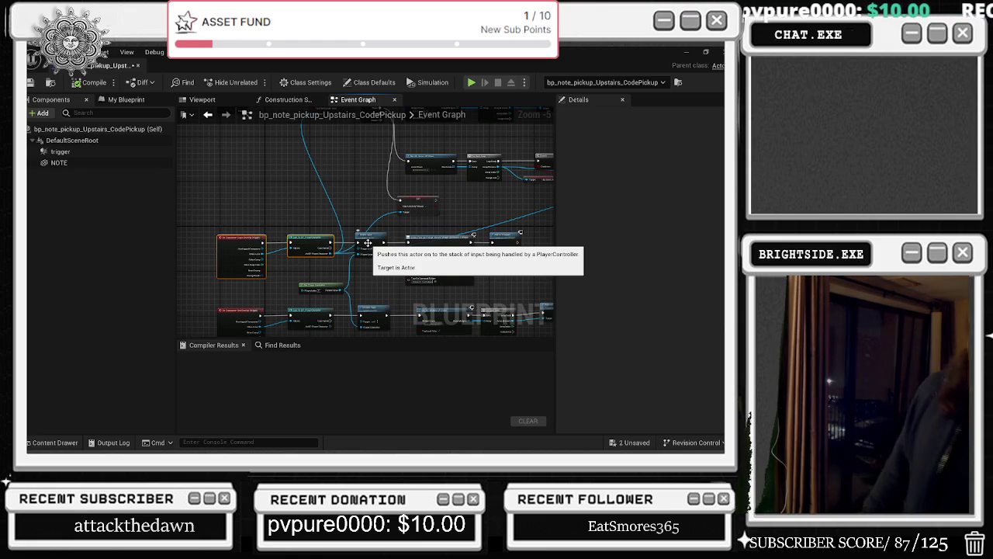
scroll(257, 189, up, 4)
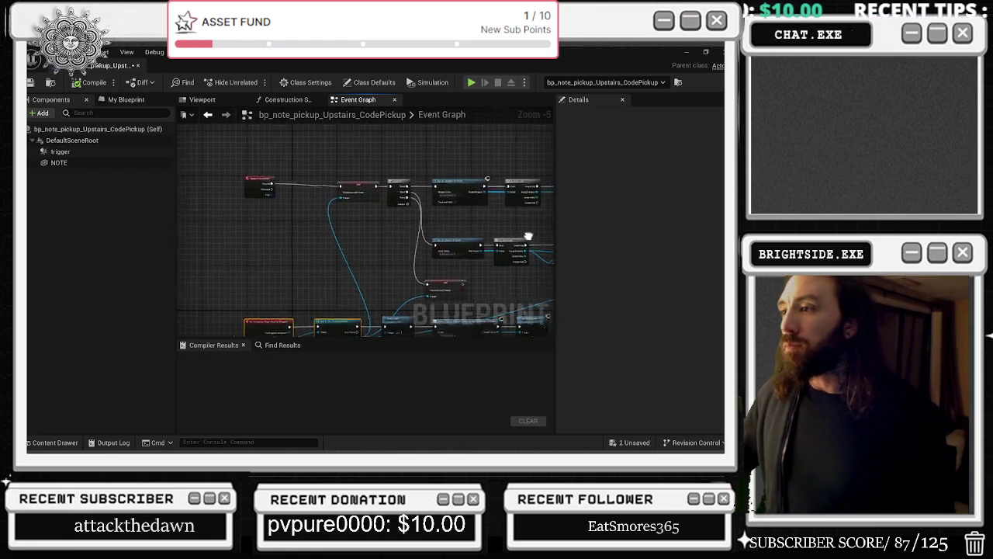
Nudge the InputAction Interact node, pan to the Get All Actors Of Class nodes, and dock the note Blueprint.
click(257, 188)
mouse_move(257, 189)
mouse_down()
mouse_move(263, 195)
mouse_move(251, 183)
mouse_up()
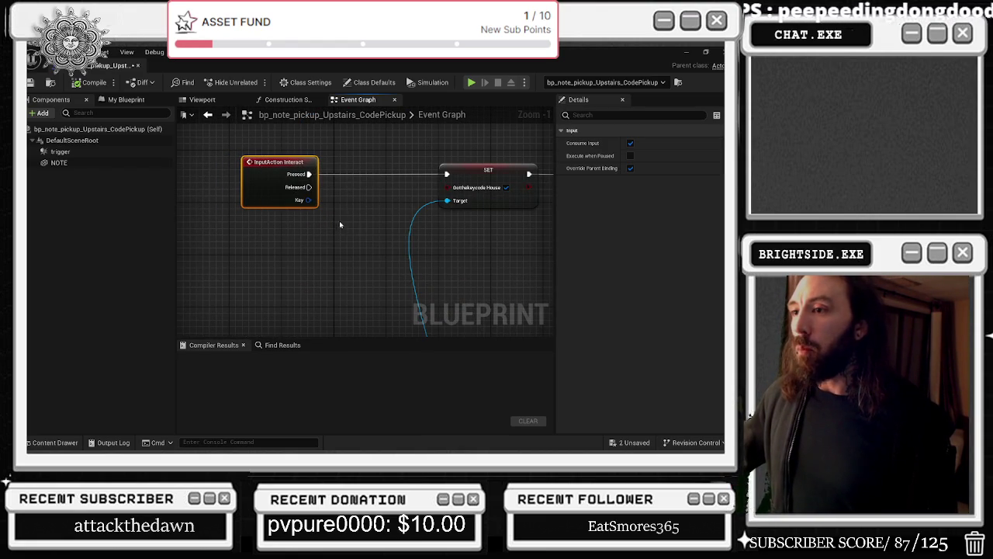
drag(357, 231, 308, 237)
mouse_move(459, 267)
mouse_down()
mouse_move(357, 284)
mouse_move(313, 307)
mouse_move(194, 177)
mouse_up()
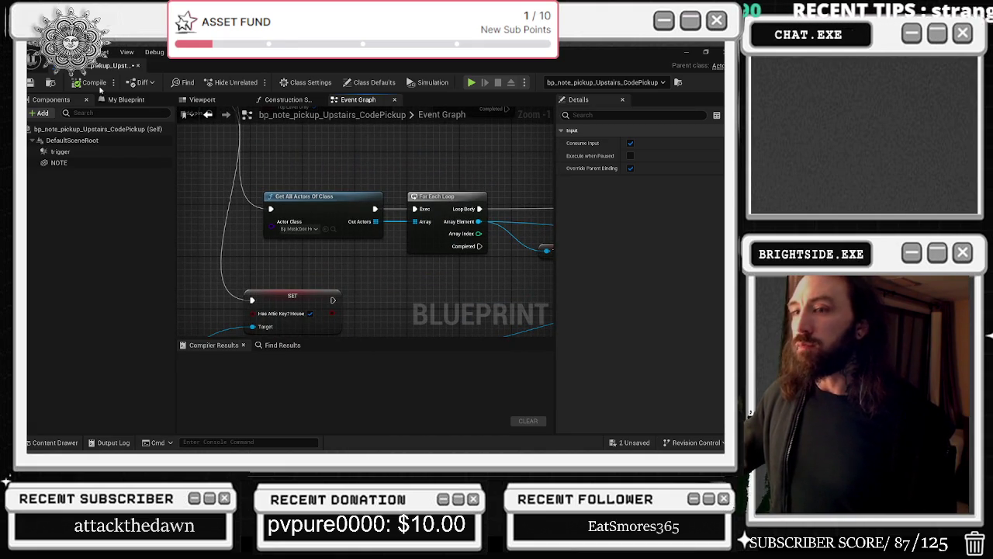
mouse_move(115, 65)
mouse_down()
mouse_move(323, 139)
mouse_move(702, 85)
mouse_move(696, 62)
mouse_up()
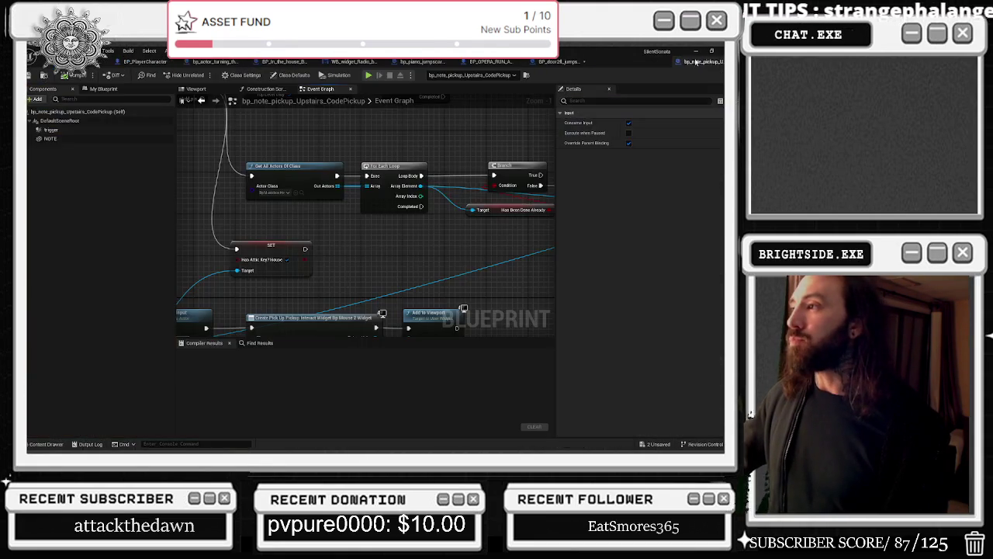
Fly the viewport camera through the hallway into the bathroom and open bp_Secondhalf_Code_part4's Event Graph.
click(40, 63)
key(w)
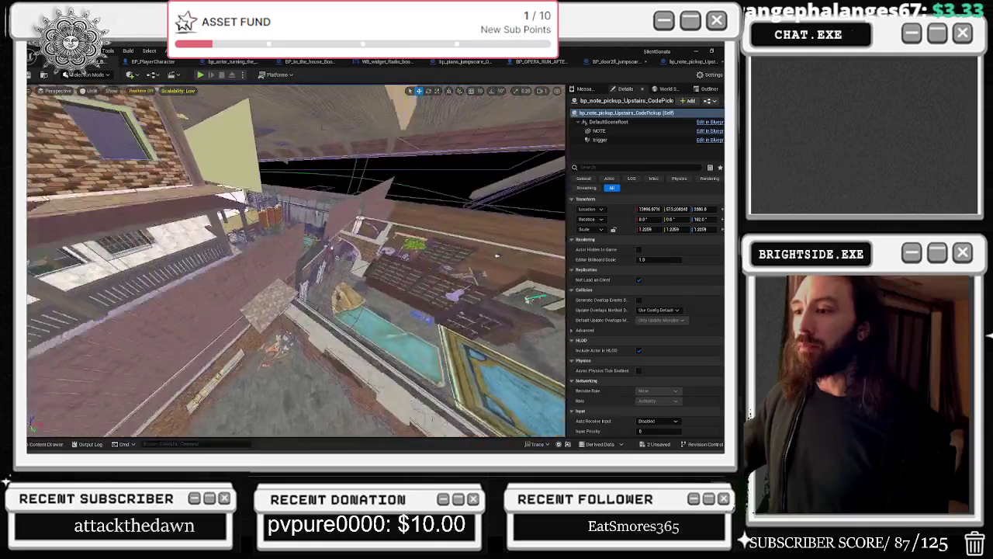
key(w)
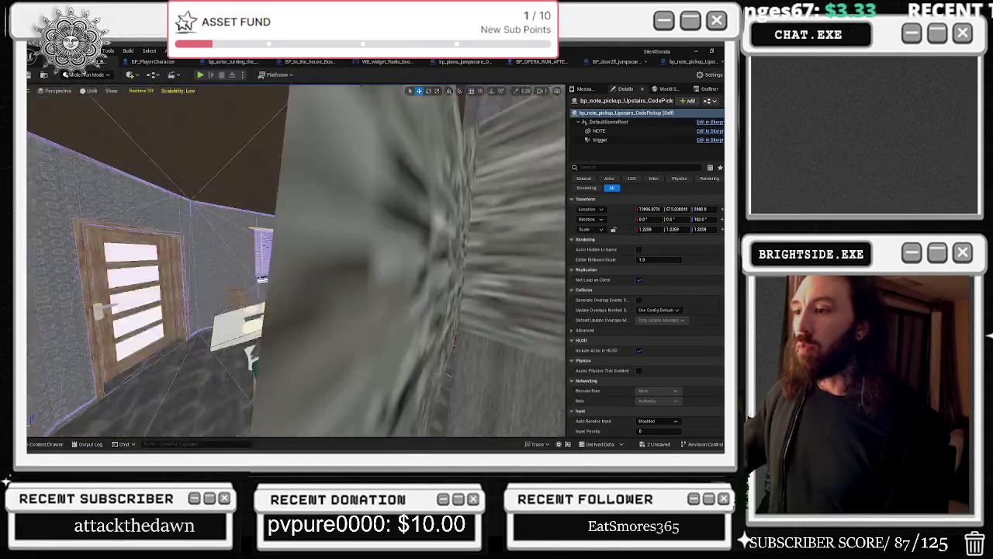
key(w)
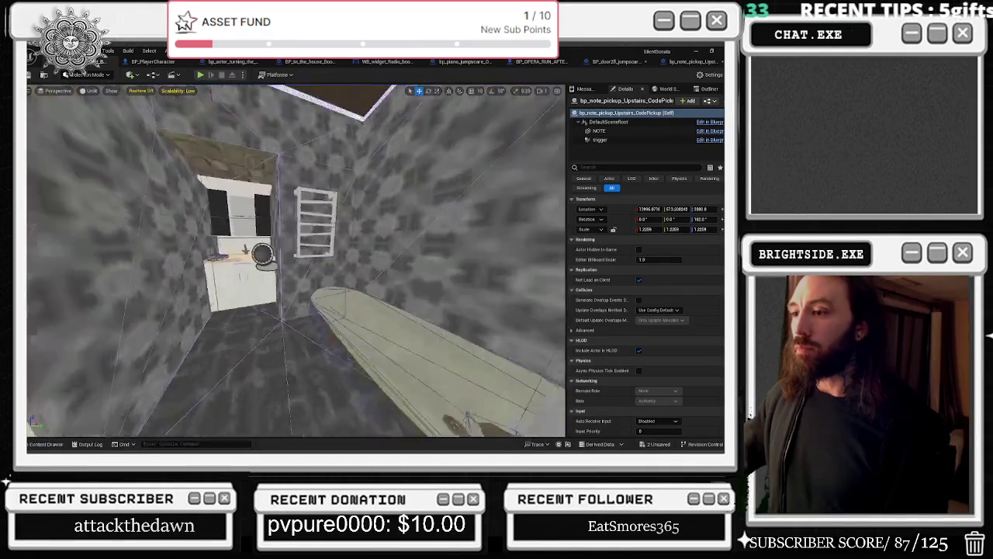
click(252, 255)
key(ctrl+e)
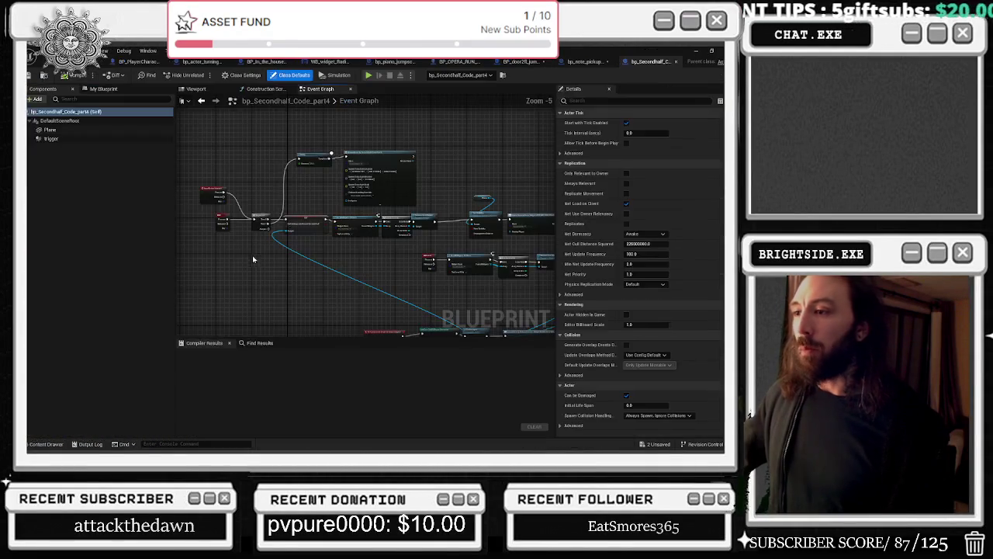
scroll(297, 229, up, 3)
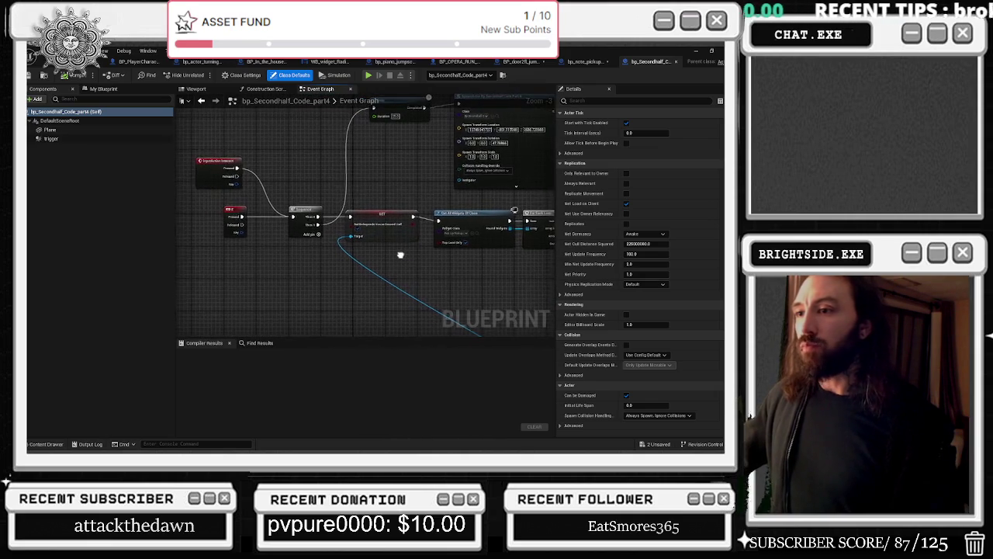
scroll(384, 250, down, 1)
drag(339, 278, 281, 276)
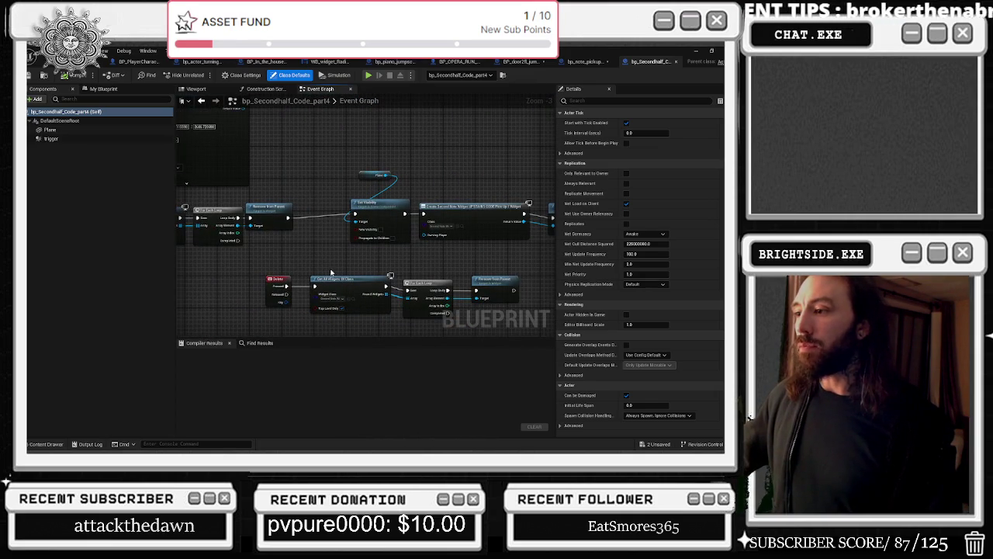
scroll(331, 272, down, 3)
scroll(310, 260, up, 4)
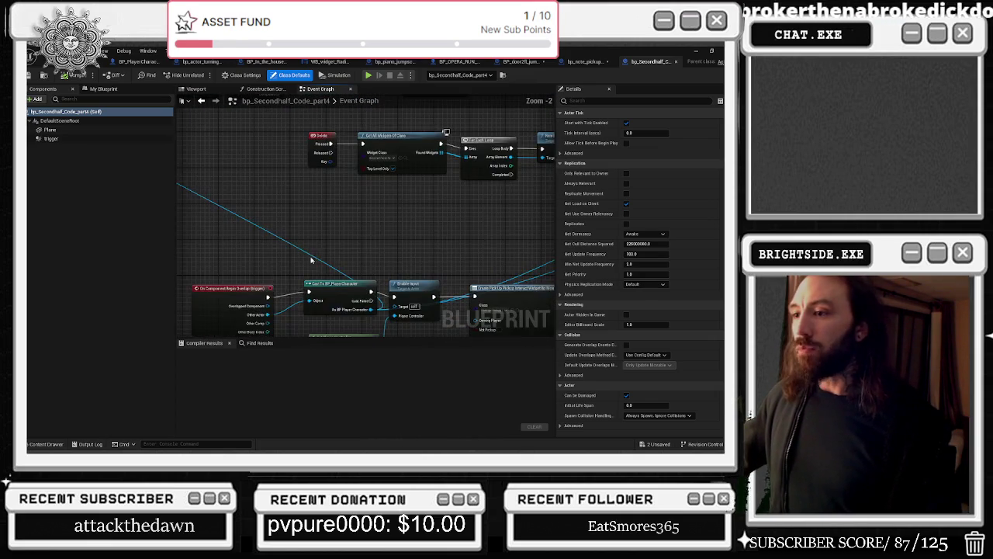
scroll(335, 265, down, 2)
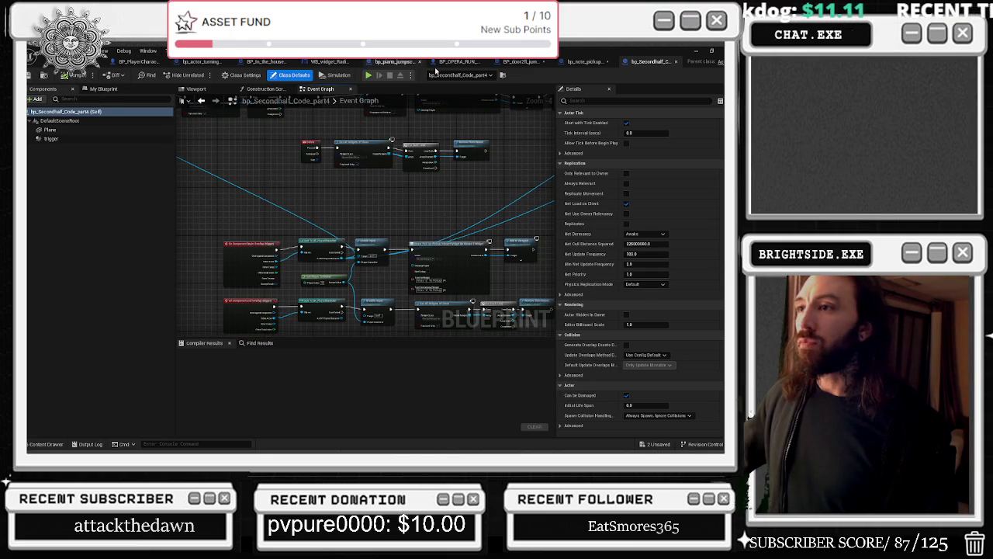
scroll(311, 220, up, 2)
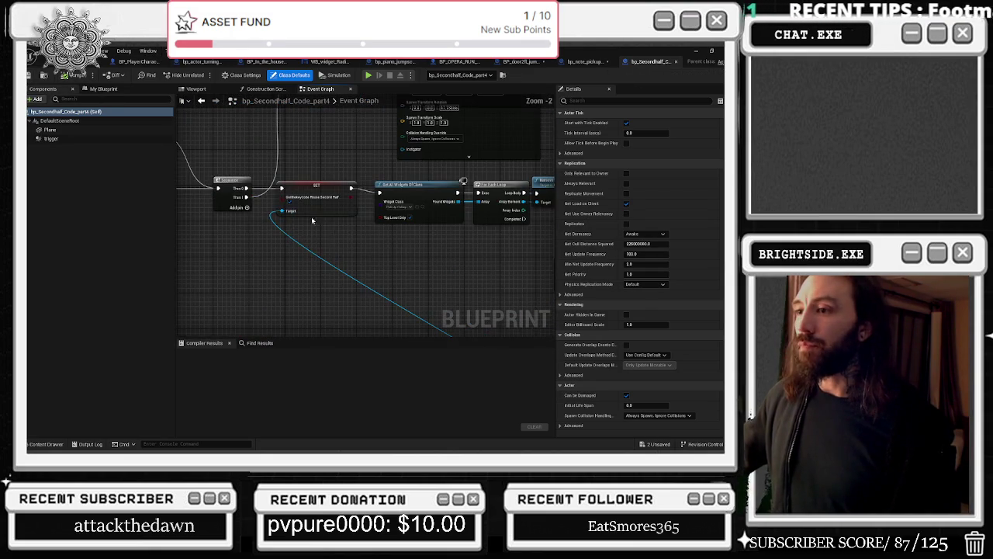
click(675, 62)
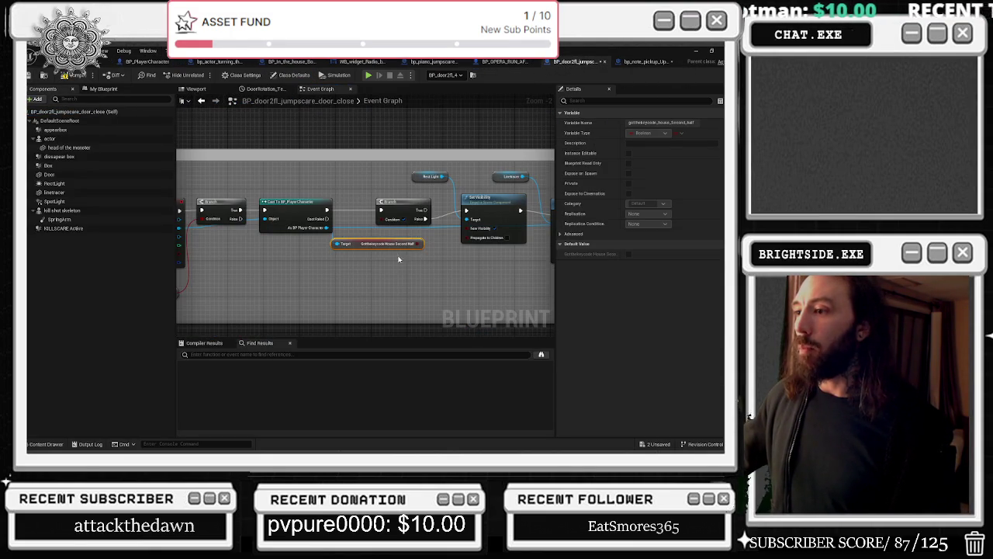
Delete the Gotthekeycode getter and compare against the note pickup Blueprint's graph.
key(Delete)
mouse_move(327, 227)
mouse_down()
mouse_move(338, 245)
mouse_move(592, 323)
mouse_up()
click(645, 61)
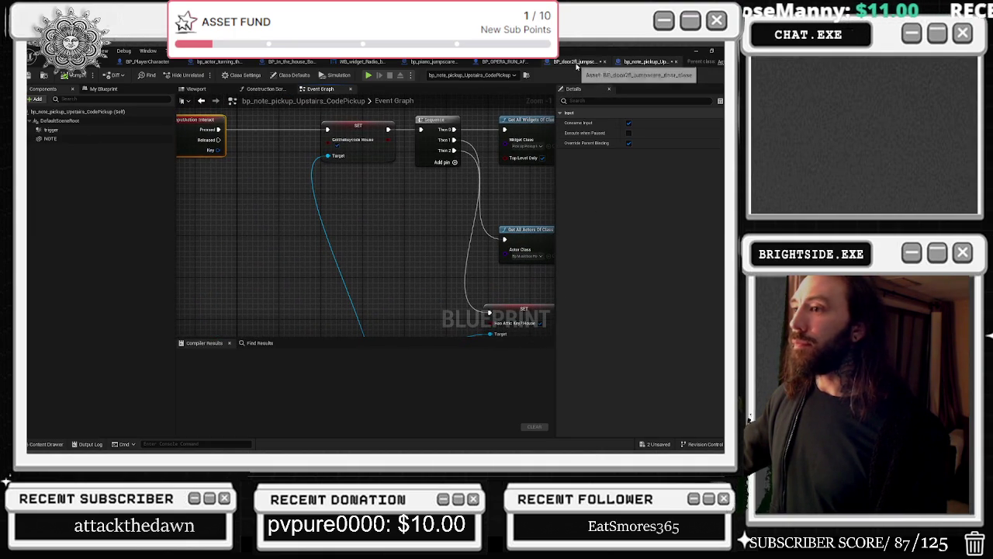
click(578, 62)
Add a Has Attic Key? House getter pulled from the cast's As BP Player Character output.
drag(328, 228, 350, 278)
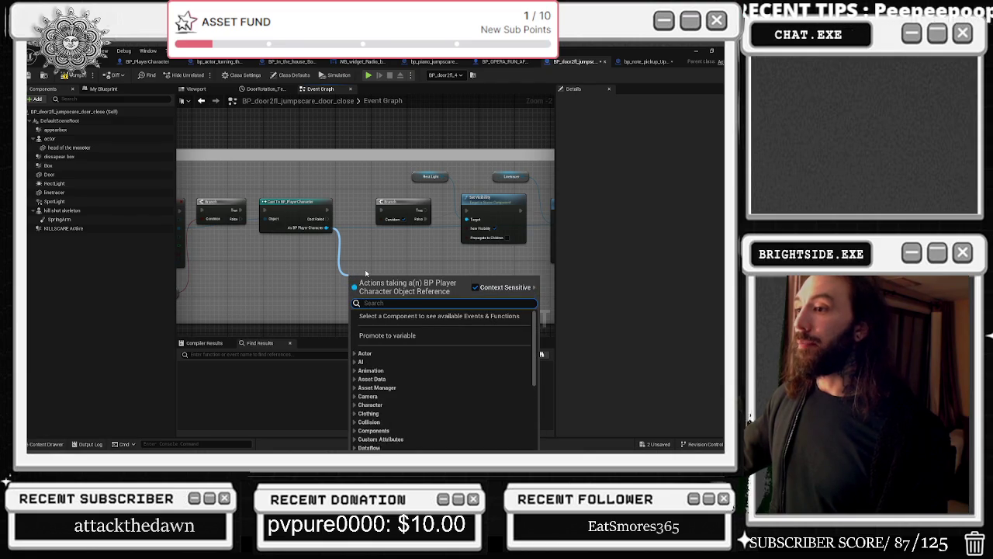
click(648, 61)
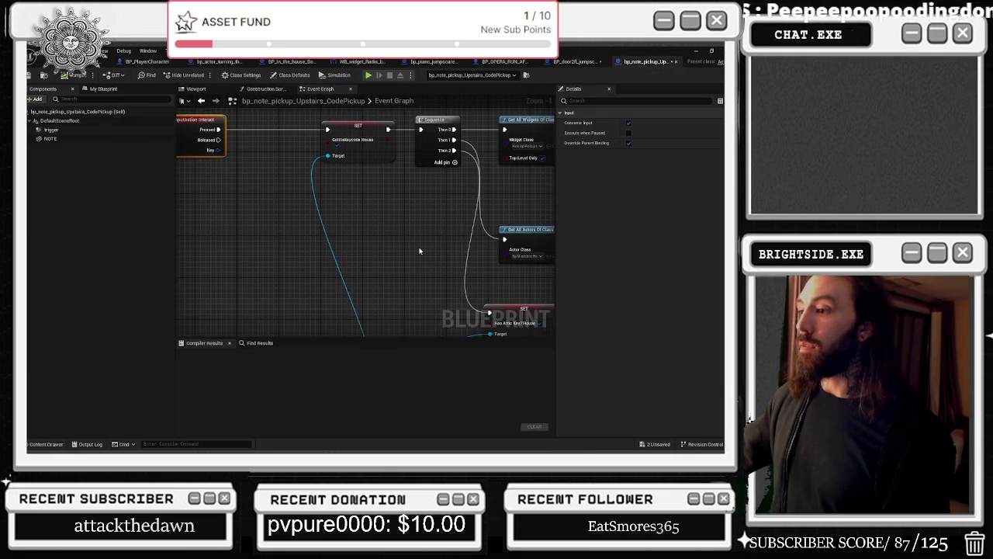
click(589, 63)
drag(327, 227, 339, 281)
text(GET)
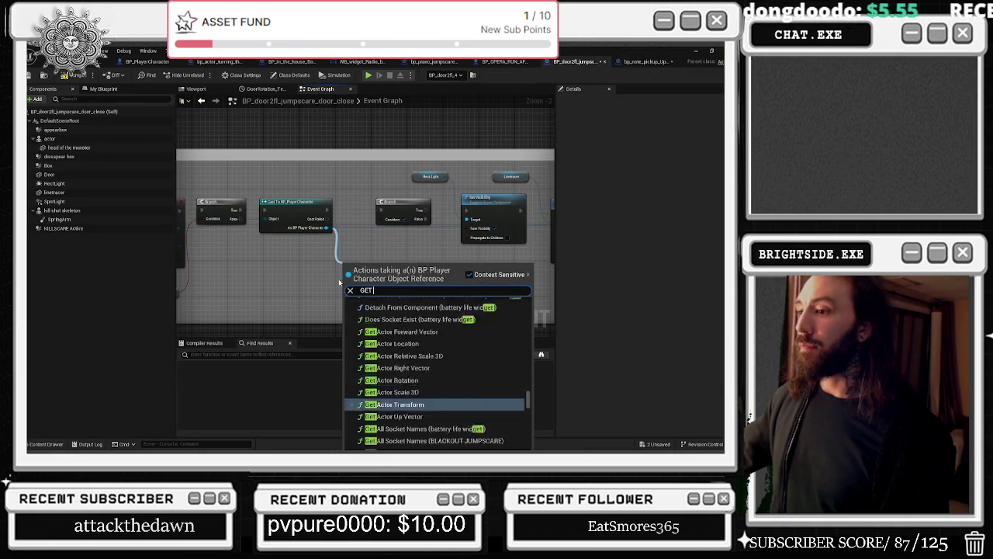
text( TAG)
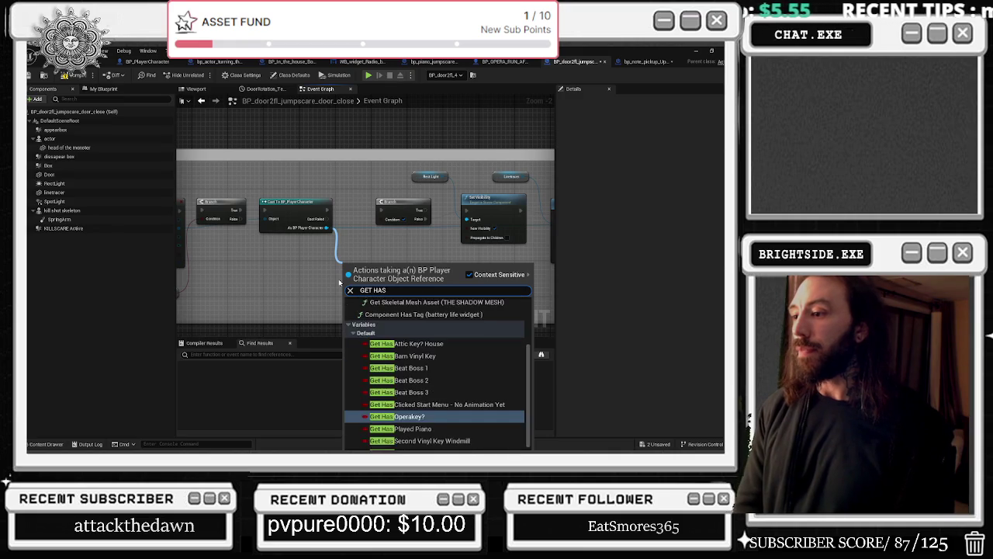
key(Escape)
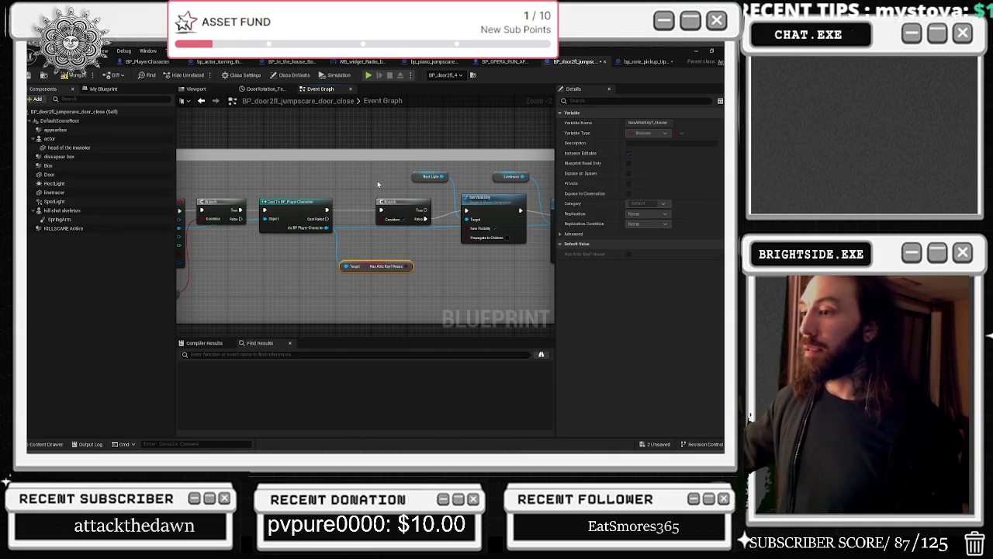
Wire Has Attic Key? House into the Branch Condition pin and tidy the getter's position.
drag(409, 264, 381, 219)
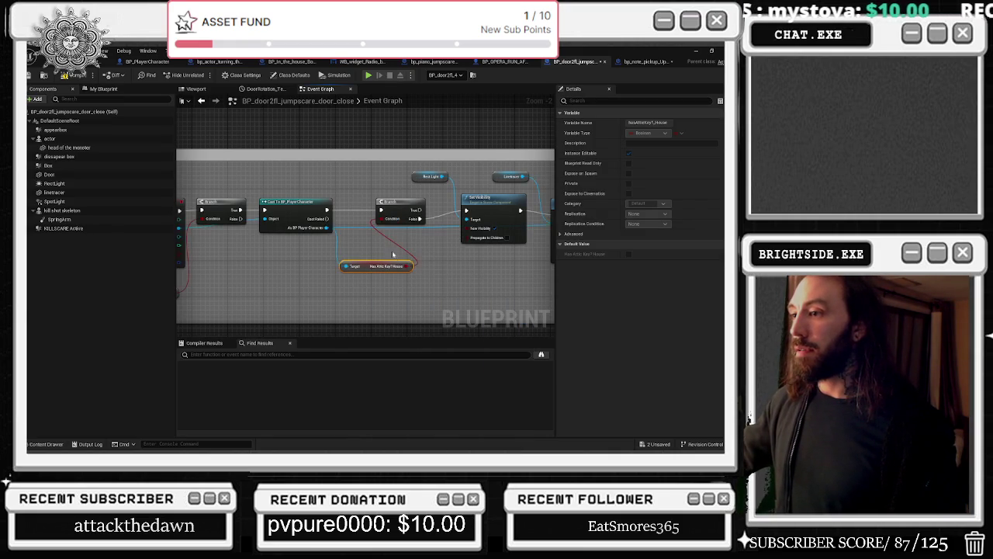
drag(324, 264, 305, 250)
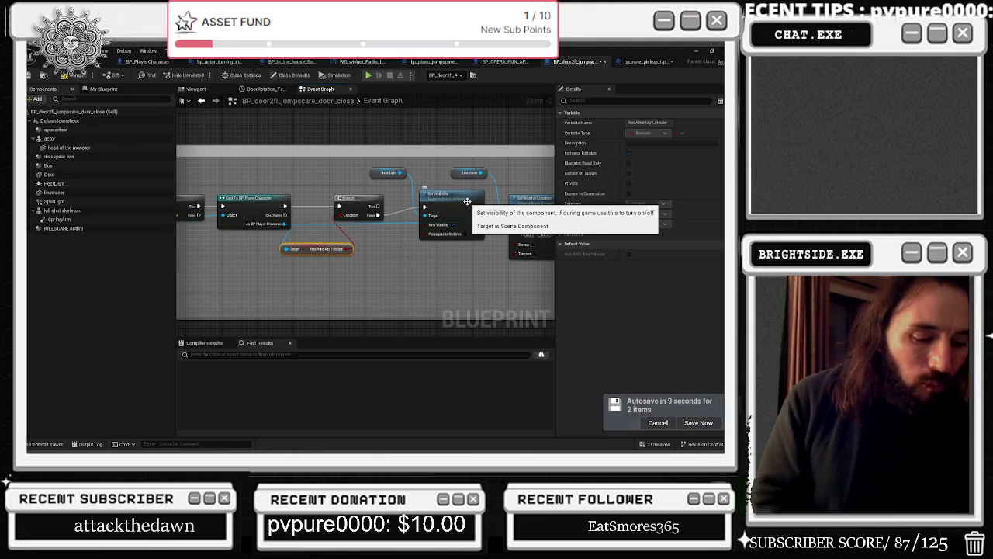
drag(468, 202, 464, 208)
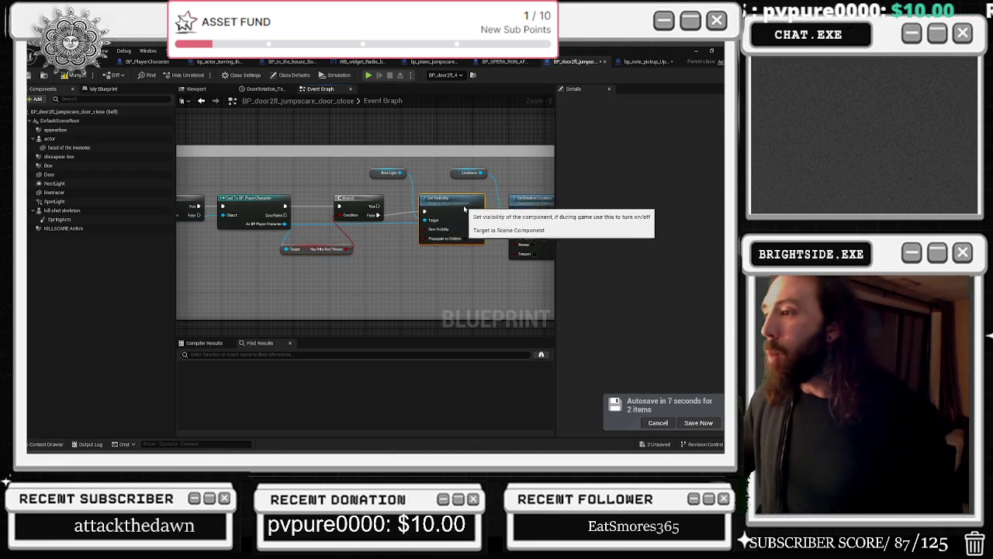
Postpone the autosave, save the 2 unsaved Blueprint changes, and return to the level editor.
click(655, 423)
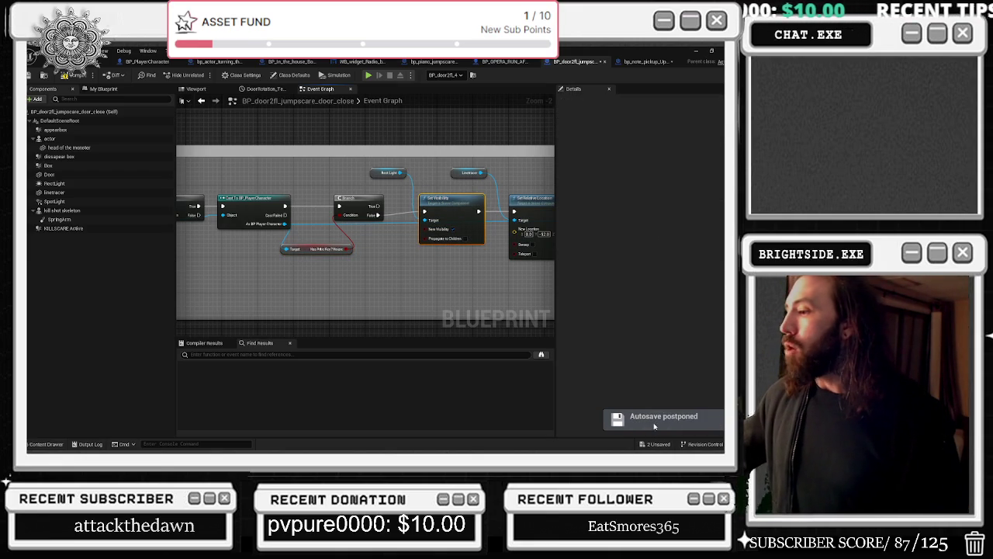
click(666, 444)
click(450, 357)
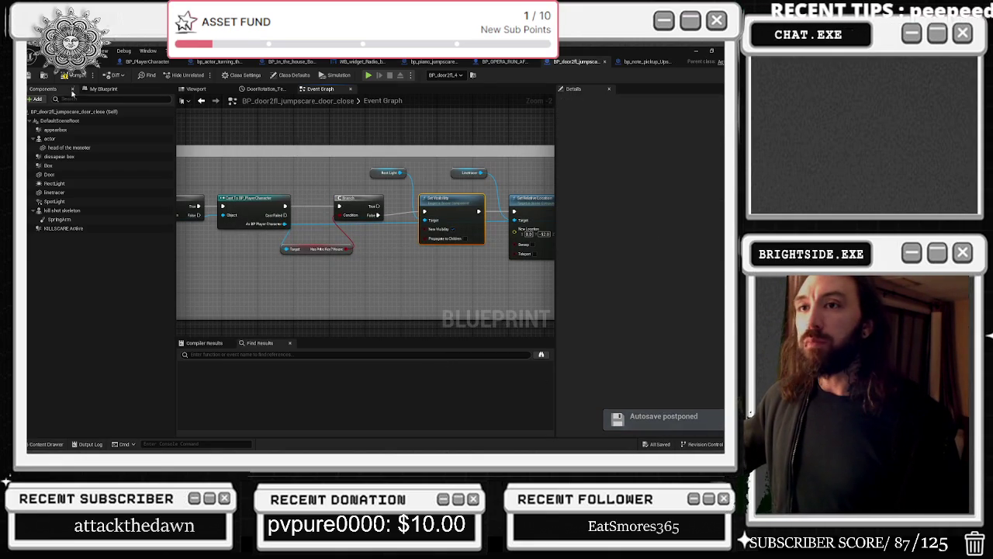
click(81, 75)
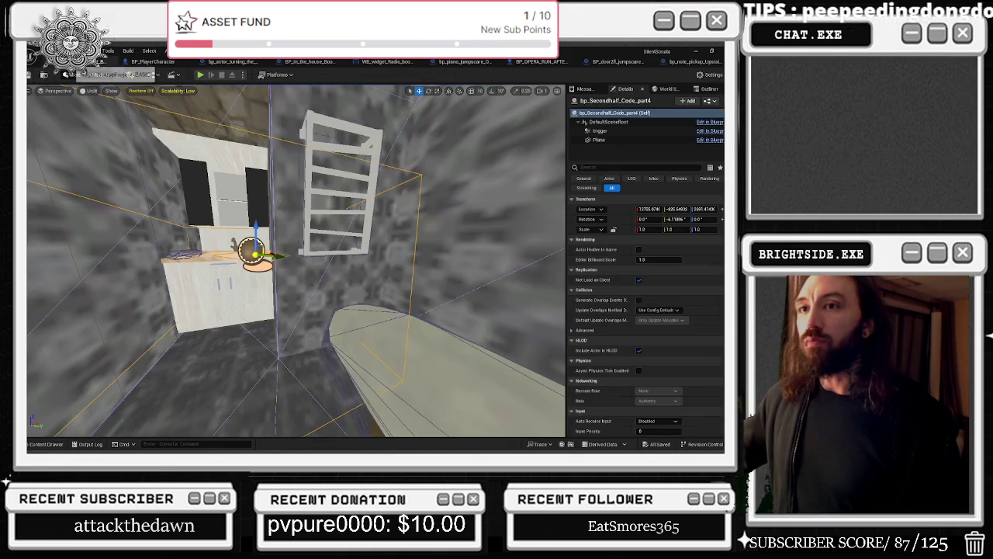
drag(283, 215, 283, 215)
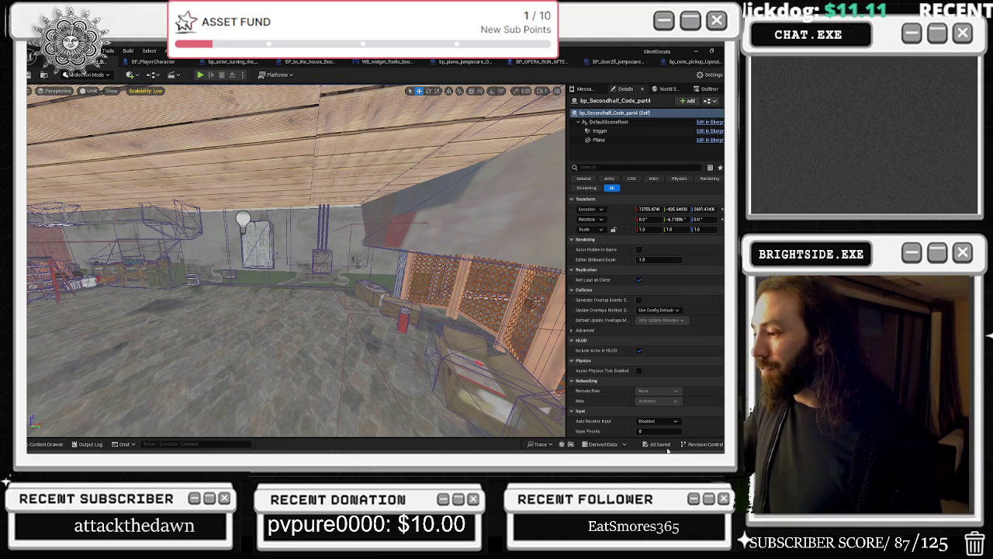
click(42, 76)
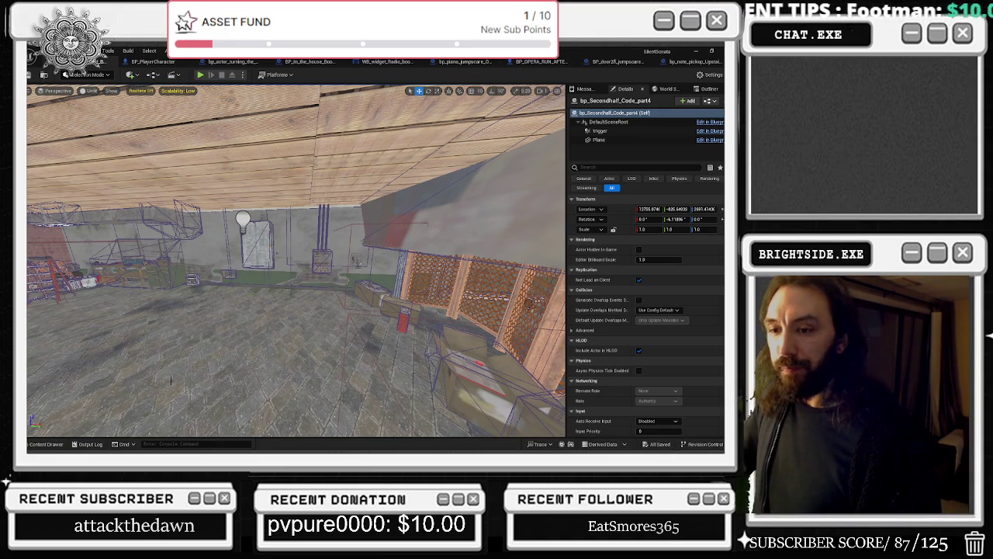
click(45, 444)
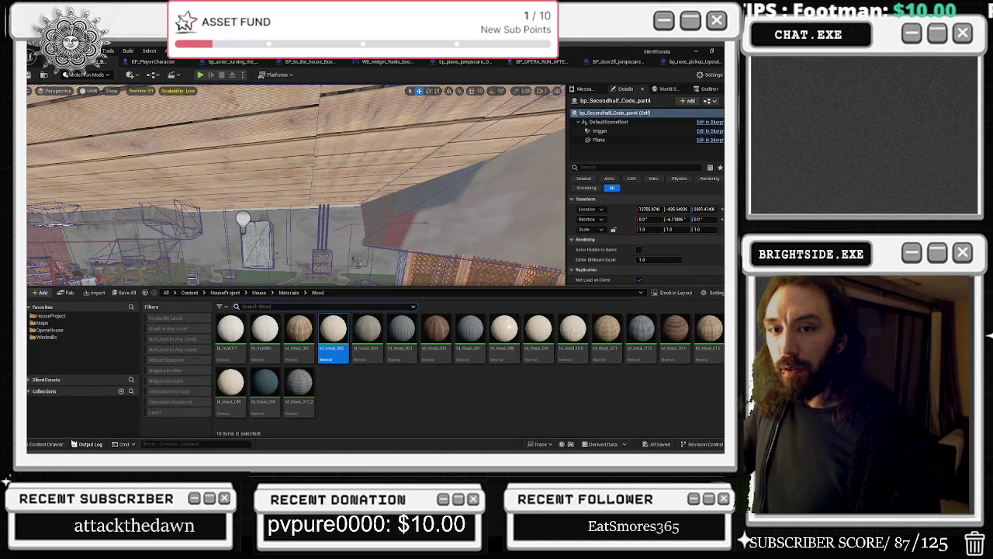
Show the contents of the Maps folder in the content drawer.
click(65, 323)
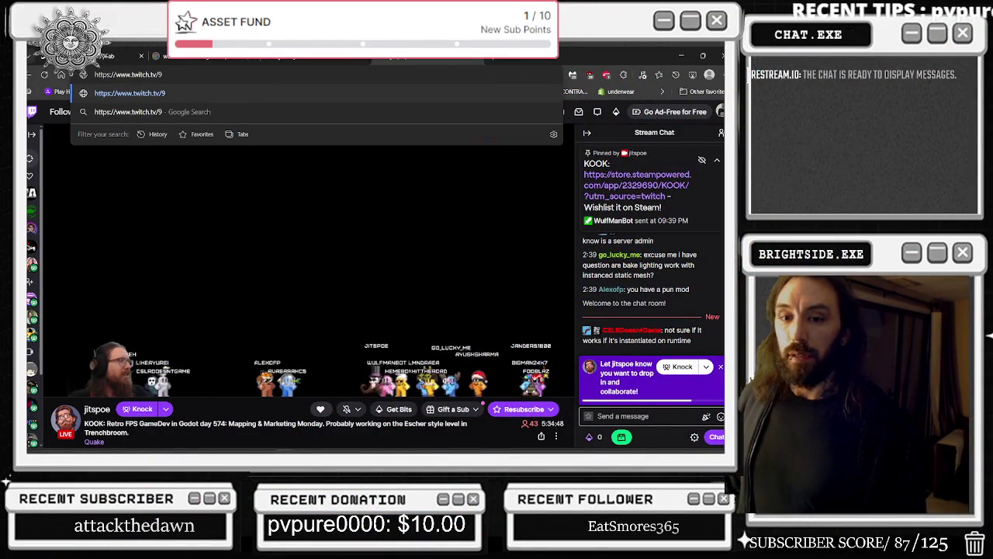
key(alt+Tab)
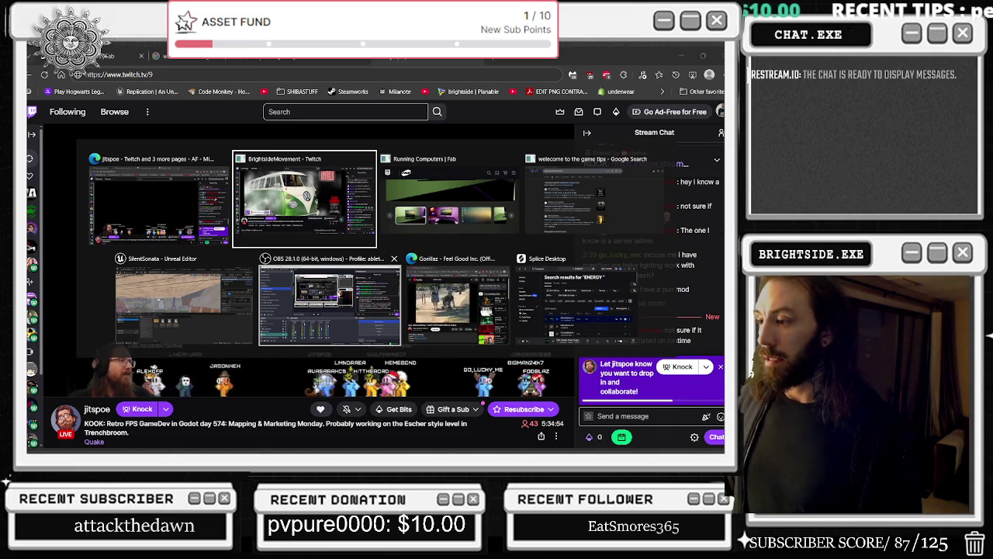
key(Escape)
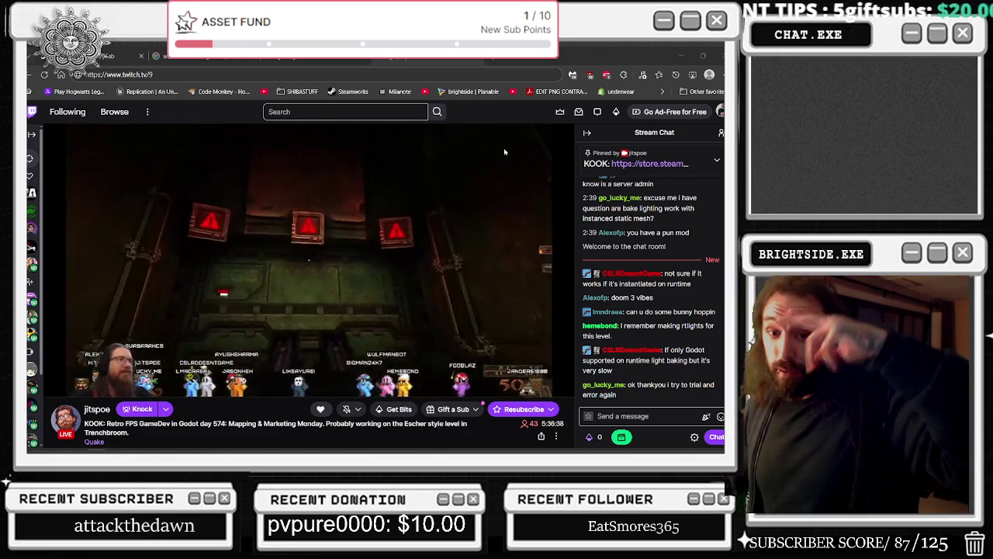
mouse_move(423, 137)
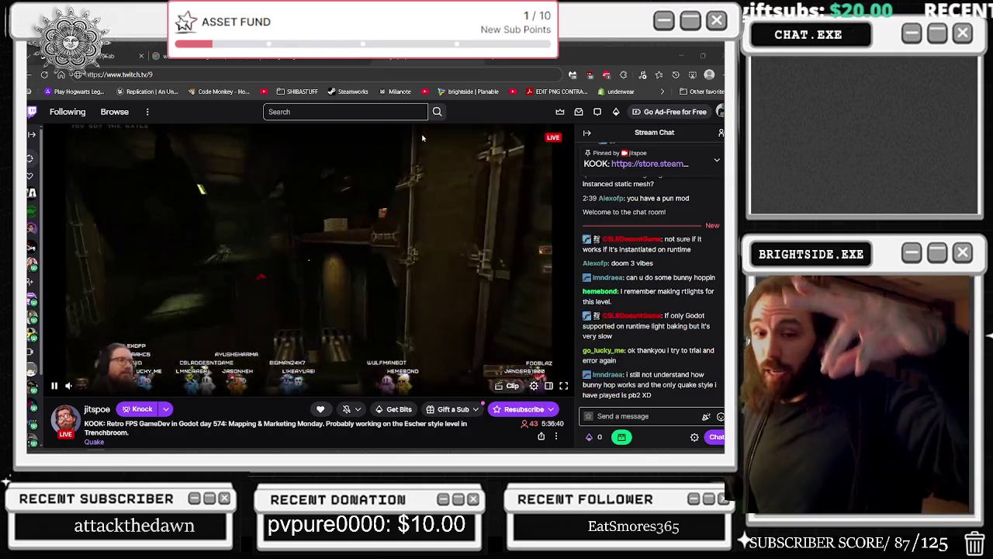